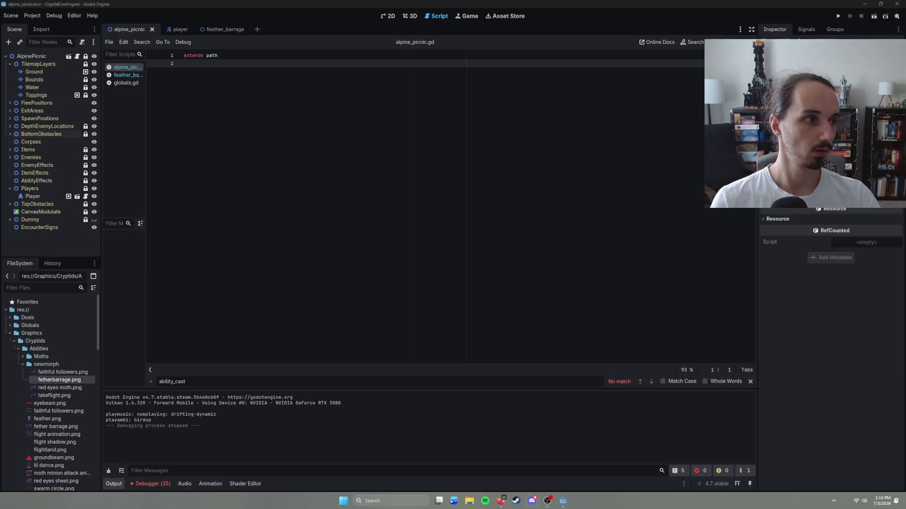
# Launch the picnic level in a debug game window with F6.
pyautogui.click(282, 15)
pyautogui.press('F6')
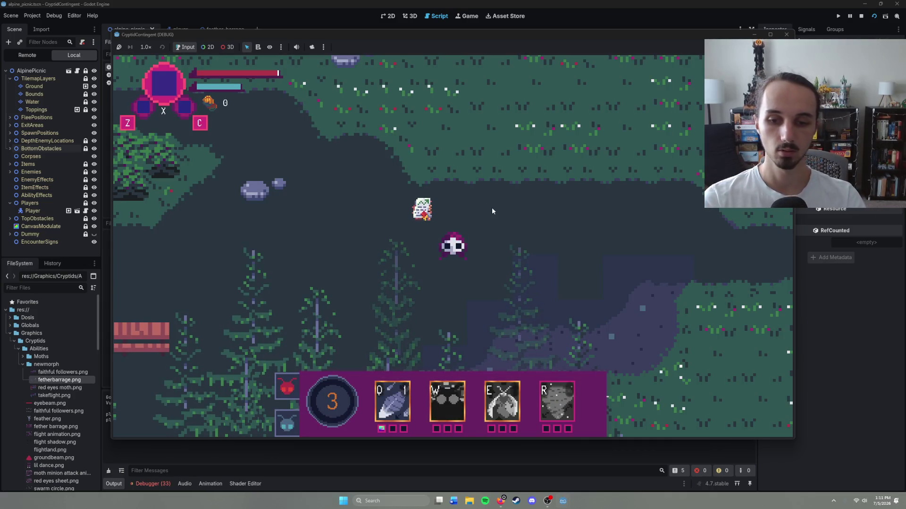
# Cast feather barrage with Q, move right, cast it in another direction, then stop the game.
pyautogui.press('q')
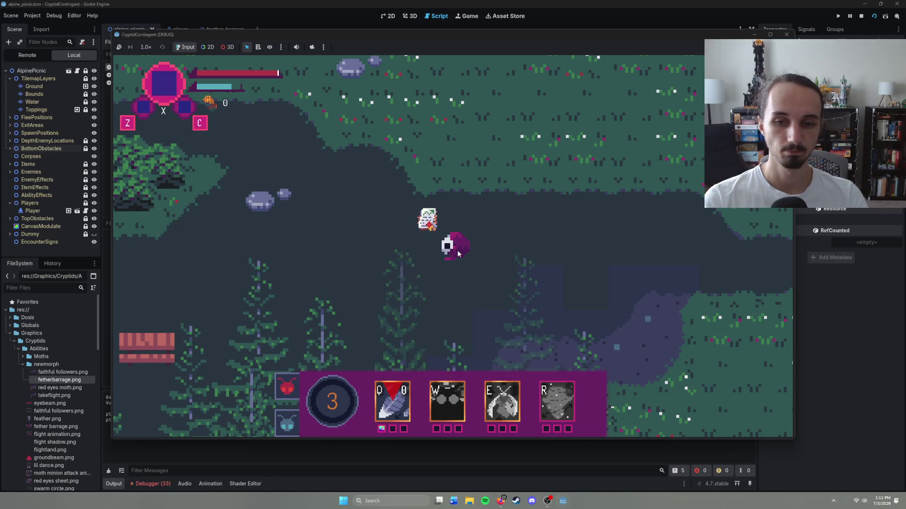
pyautogui.press('Right')
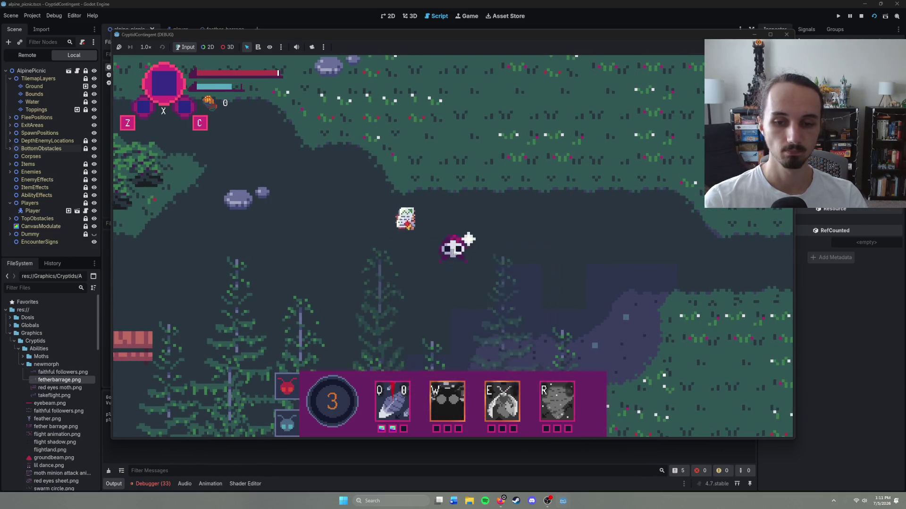
pyautogui.press('q')
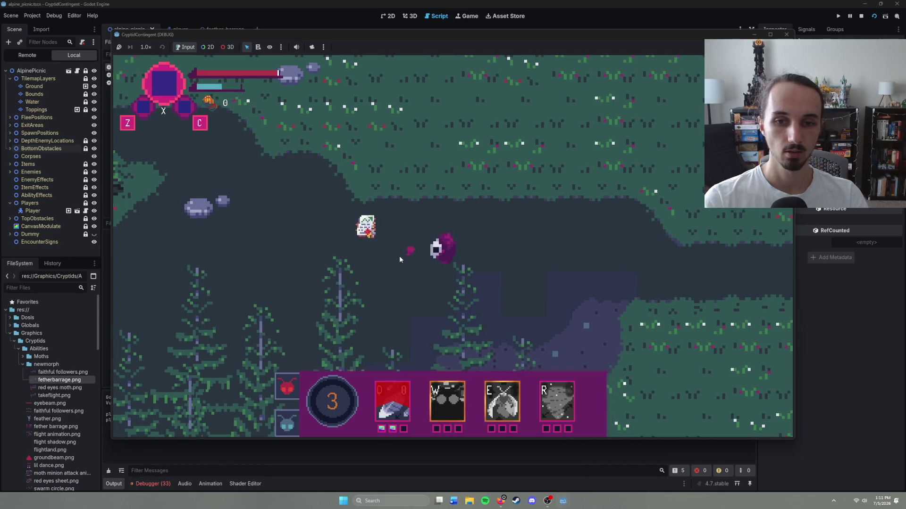
pyautogui.press('F8')
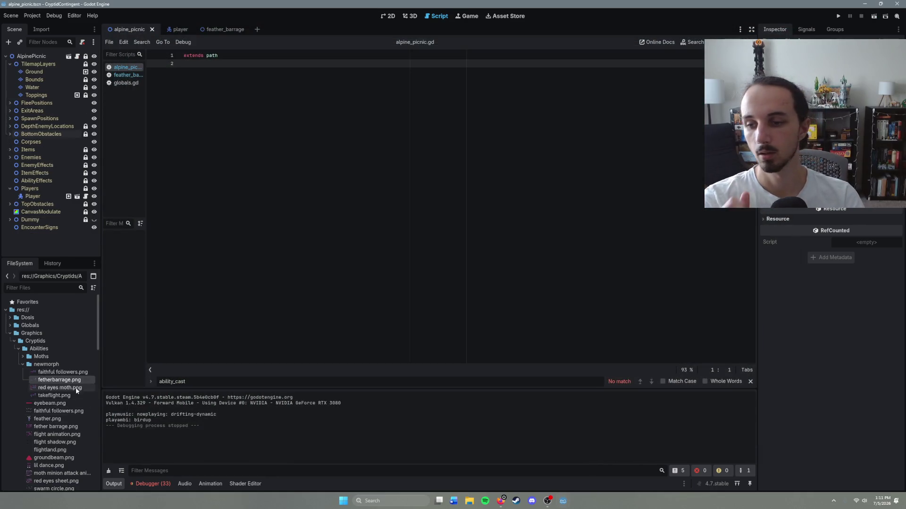
# Look over the fether barrage.png and faithful followers.png sprite files in the FileSystem.
pyautogui.scroll(-1, 75, 387)
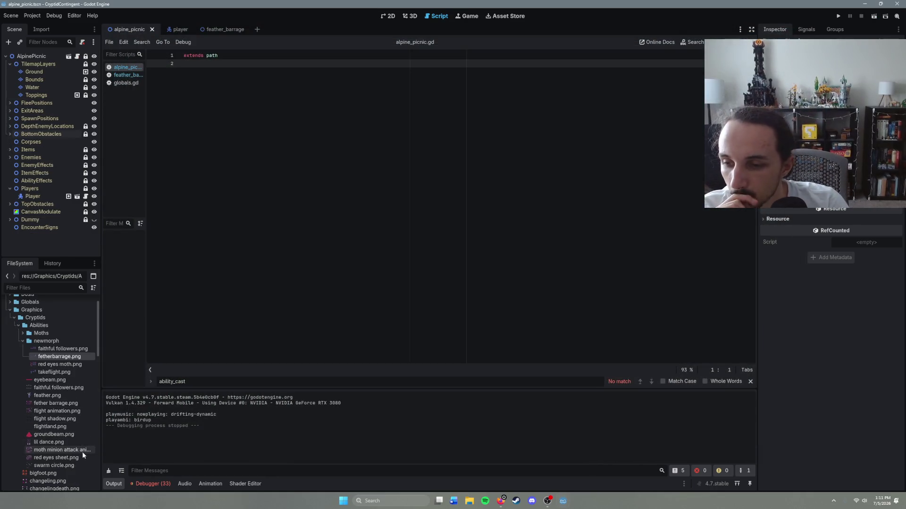
pyautogui.click(68, 404)
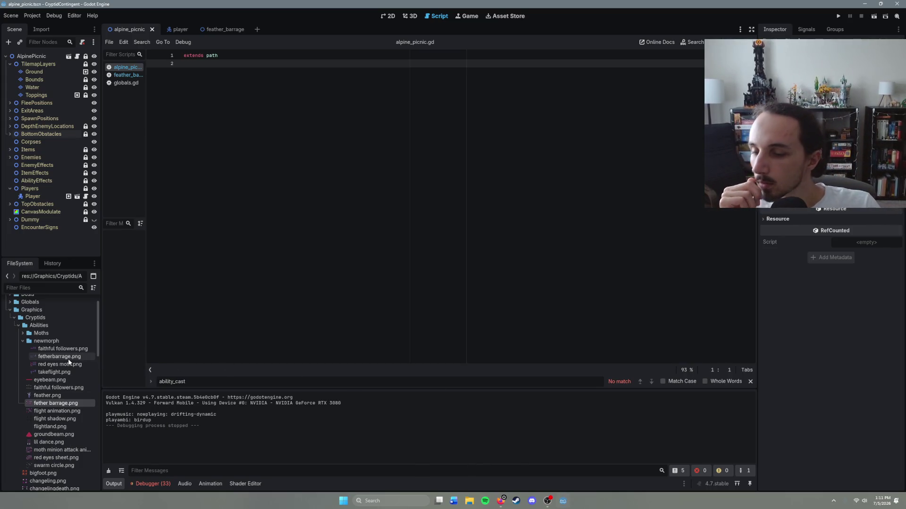
pyautogui.moveTo(68, 362)
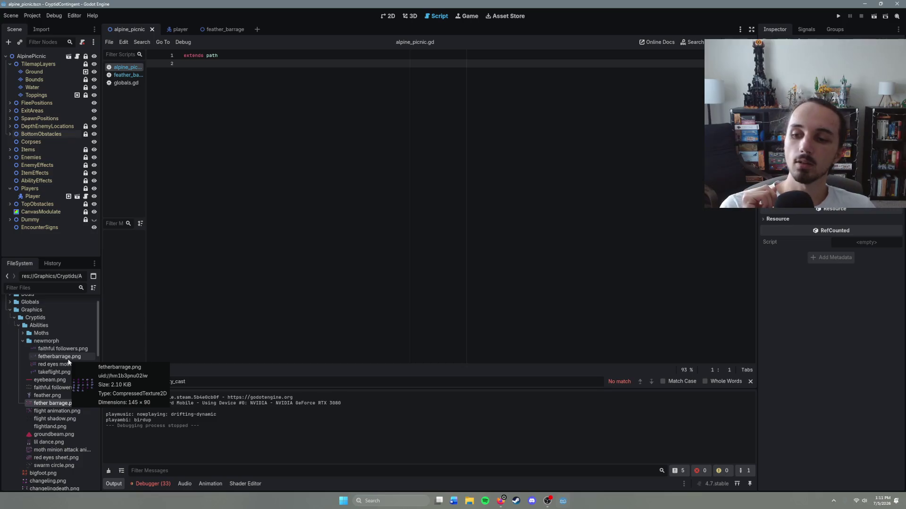
pyautogui.click(71, 349)
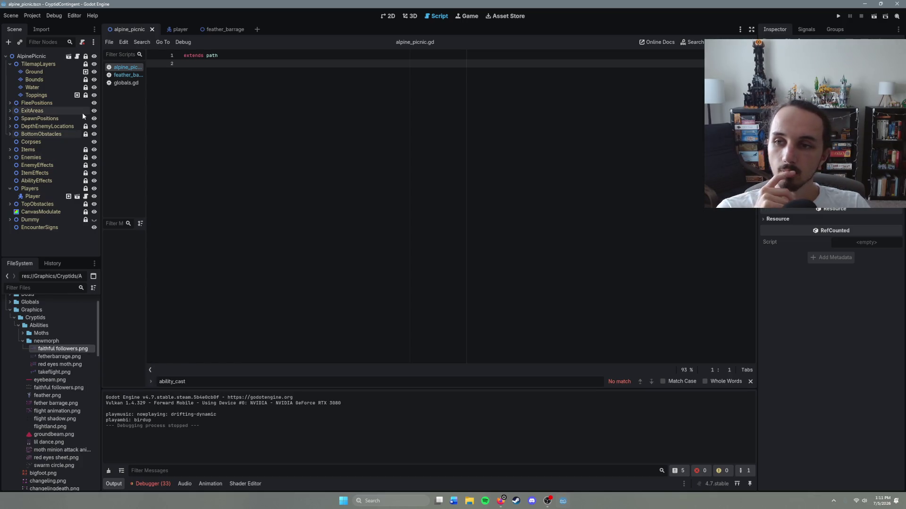
# Open the glowing_red_eyes scene via quick search and select its CryptidAnimation node.
pyautogui.click(215, 31)
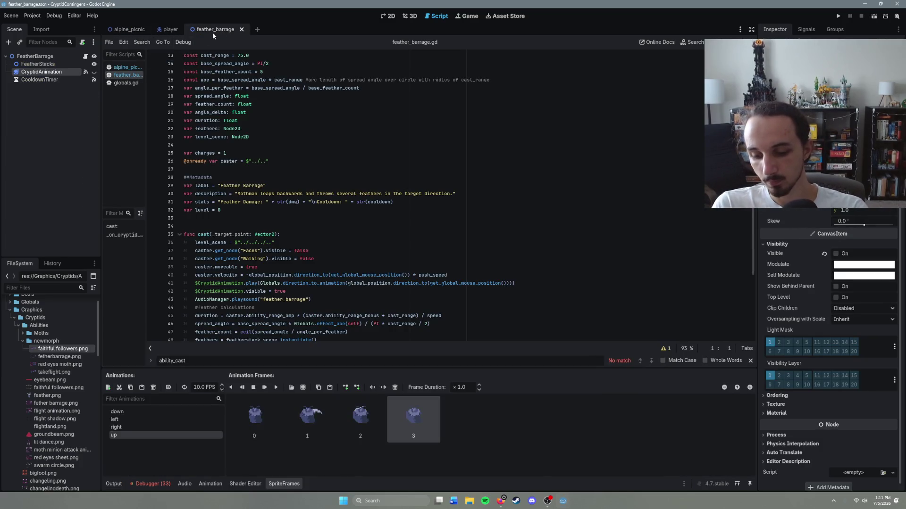
pyautogui.hotkey('ctrl', 'shift', 'o')
pyautogui.write('glowing')
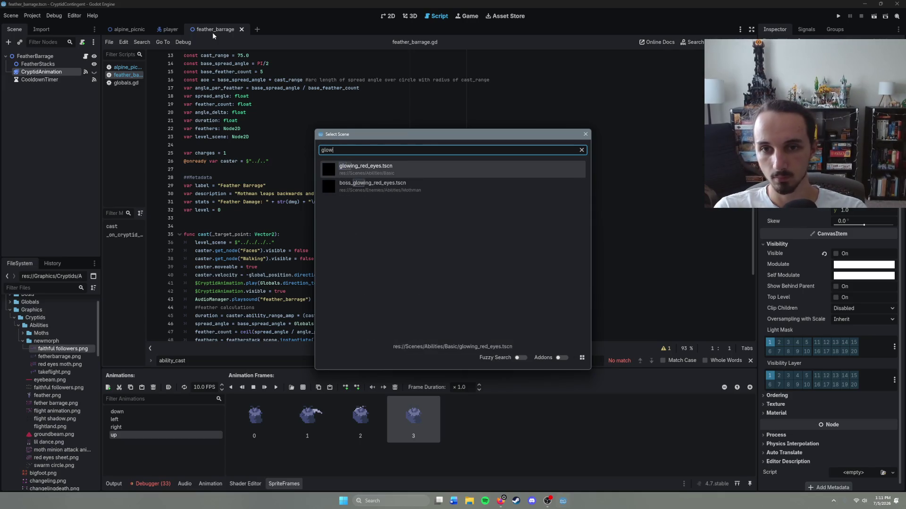
pyautogui.press('Return')
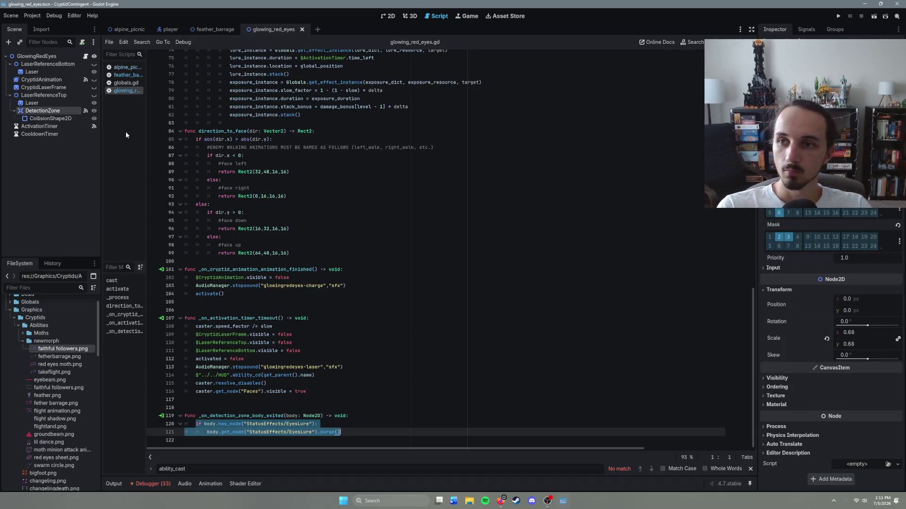
pyautogui.click(58, 79)
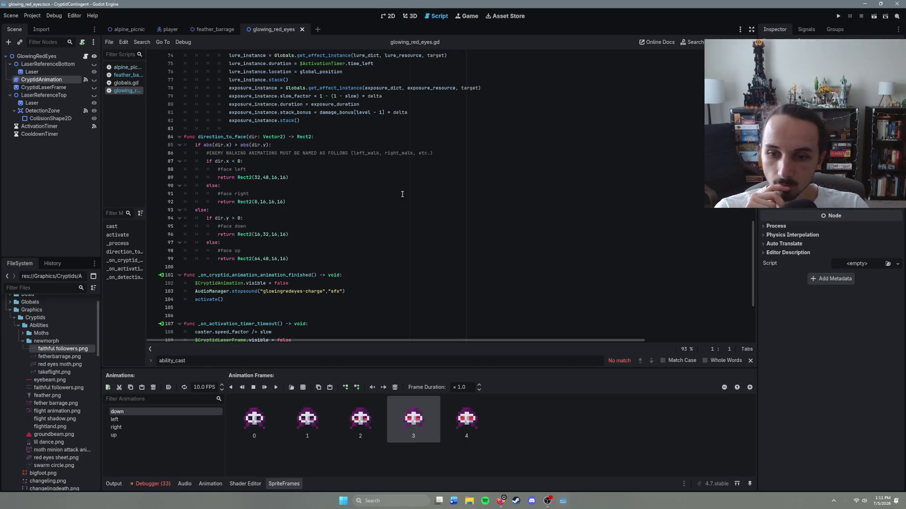
# Clear the down frames and add seven red eyes moth.png frames at 6 columns, then undo that add.
pyautogui.click(254, 418)
pyautogui.keyDown('shift'); pyautogui.click(467, 419); pyautogui.keyUp('shift')
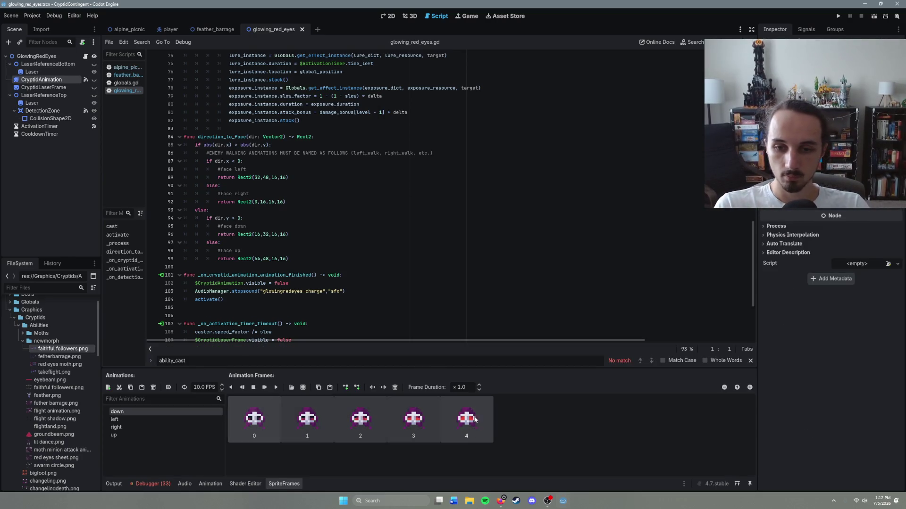
pyautogui.click(395, 387)
pyautogui.click(304, 388)
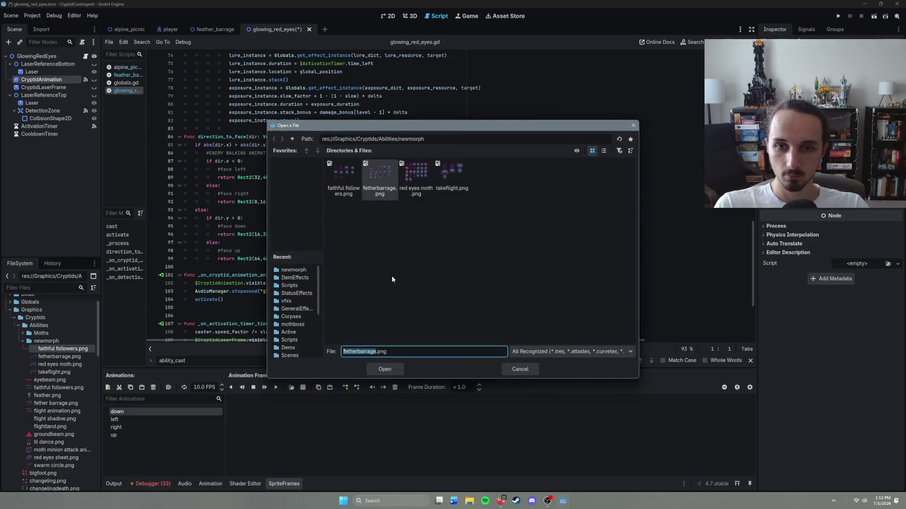
pyautogui.doubleClick(419, 191)
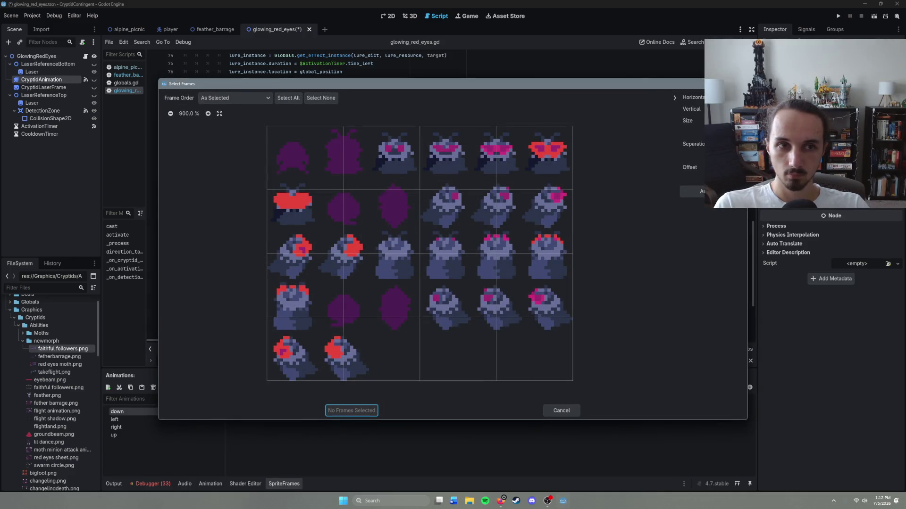
pyautogui.click(742, 95)
pyautogui.click(742, 95)
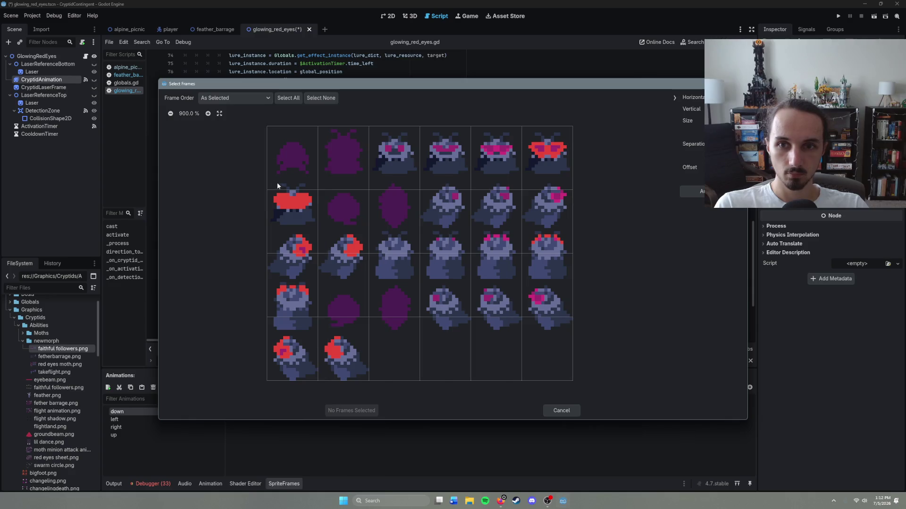
pyautogui.moveTo(289, 164); pyautogui.dragTo(533, 161)
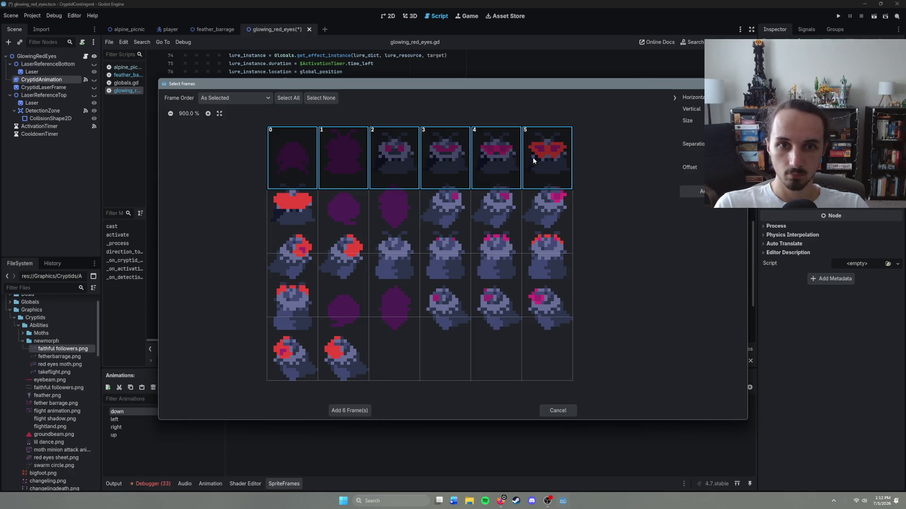
pyautogui.click(277, 217)
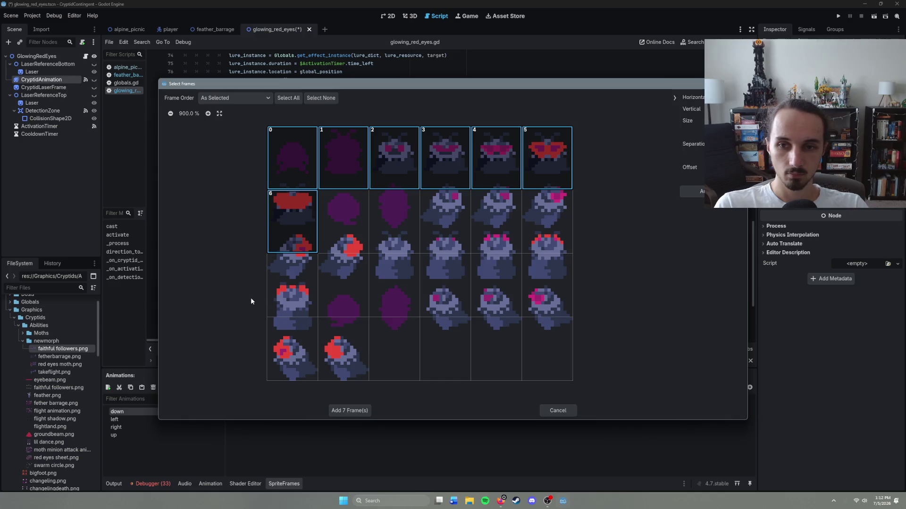
pyautogui.click(344, 412)
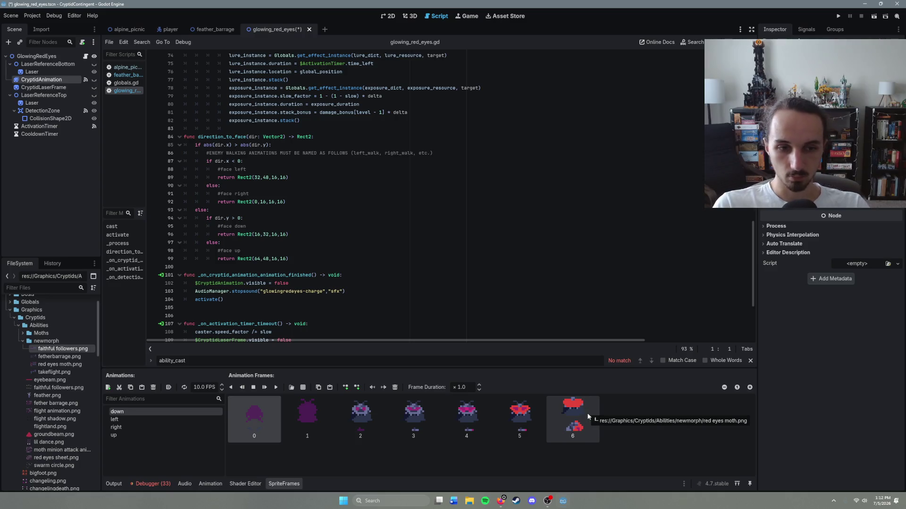
pyautogui.hotkey('ctrl', 'z')
# Add only the six top-row red eyes moth frames to the down animation.
pyautogui.click(302, 388)
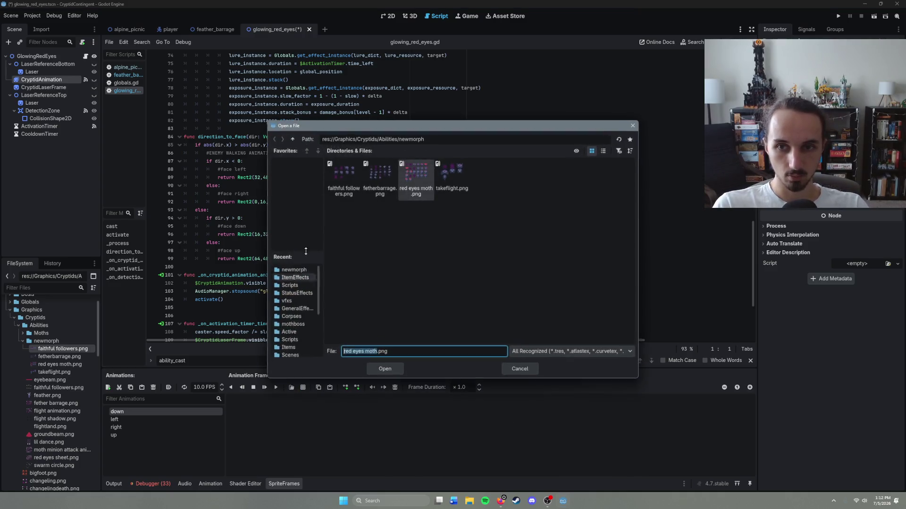
pyautogui.click(384, 369)
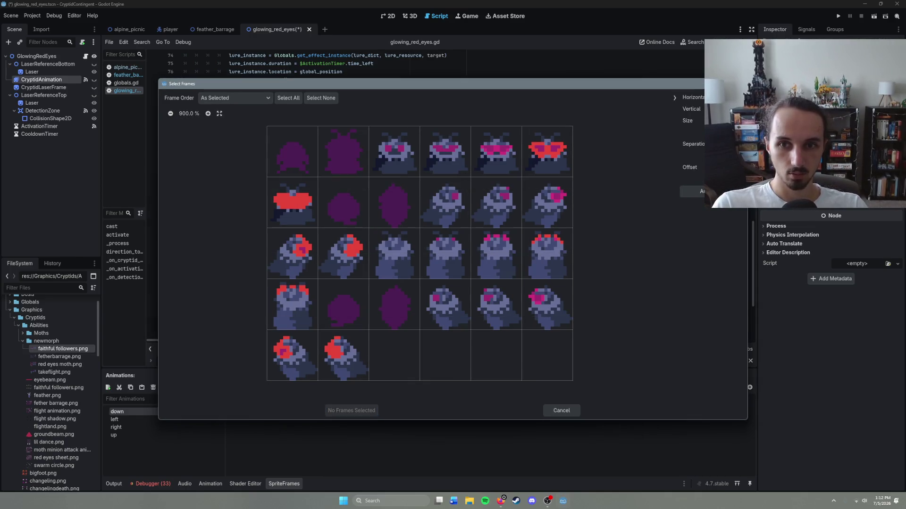
pyautogui.moveTo(304, 153); pyautogui.dragTo(580, 157)
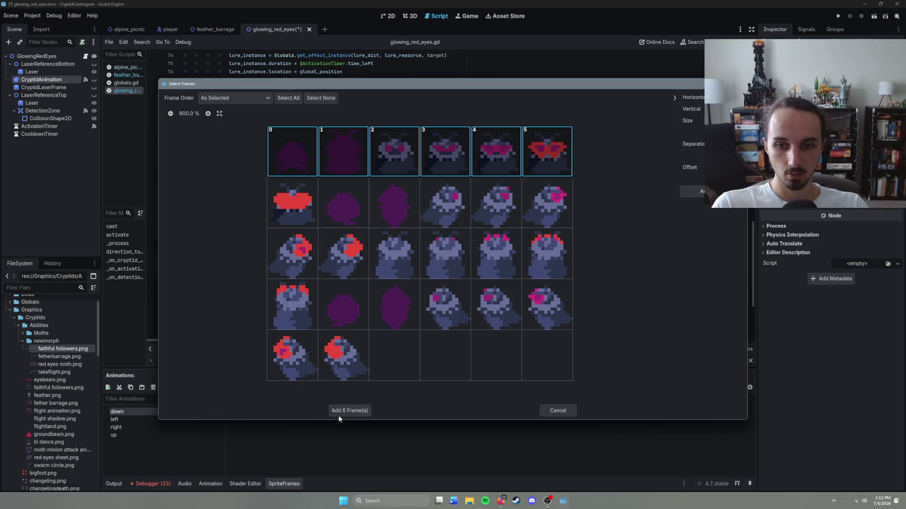
pyautogui.click(341, 410)
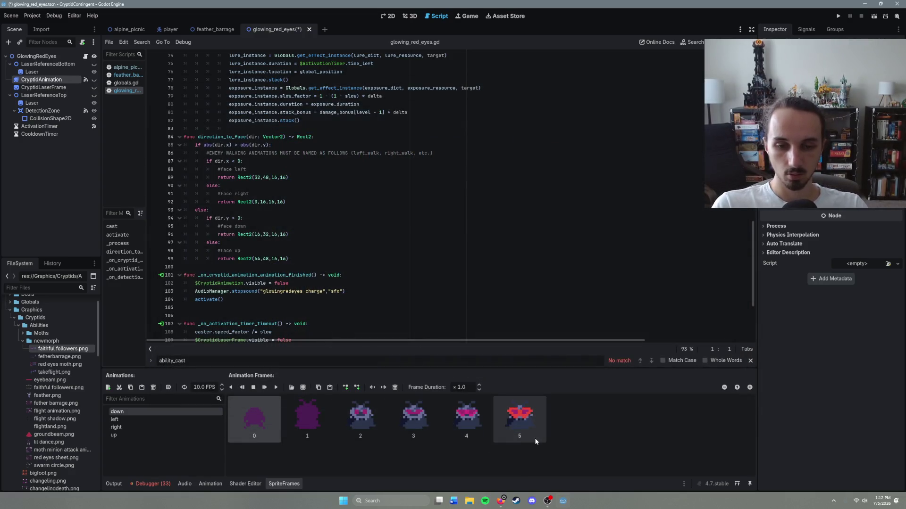
pyautogui.scroll(2, 358, 213)
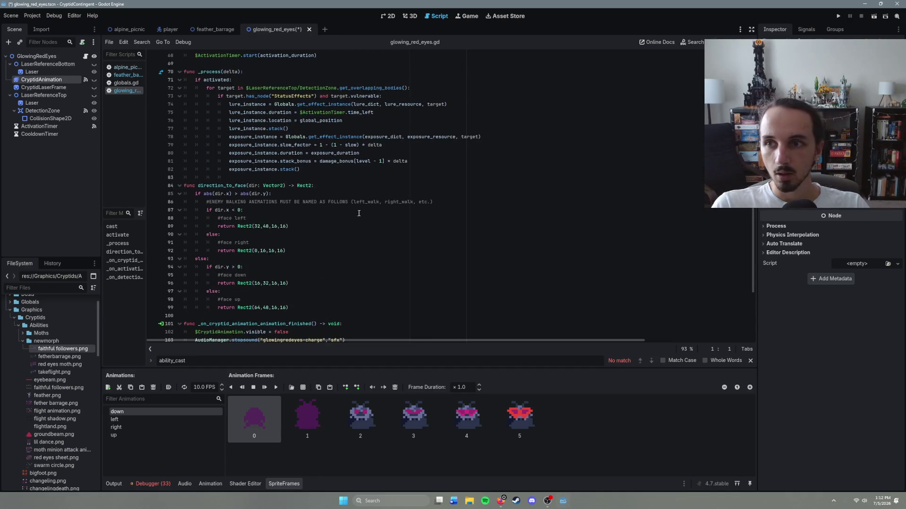
# Select the CryptidLaserFrame sprite and scroll its Inspector down to the Texture property.
pyautogui.click(53, 87)
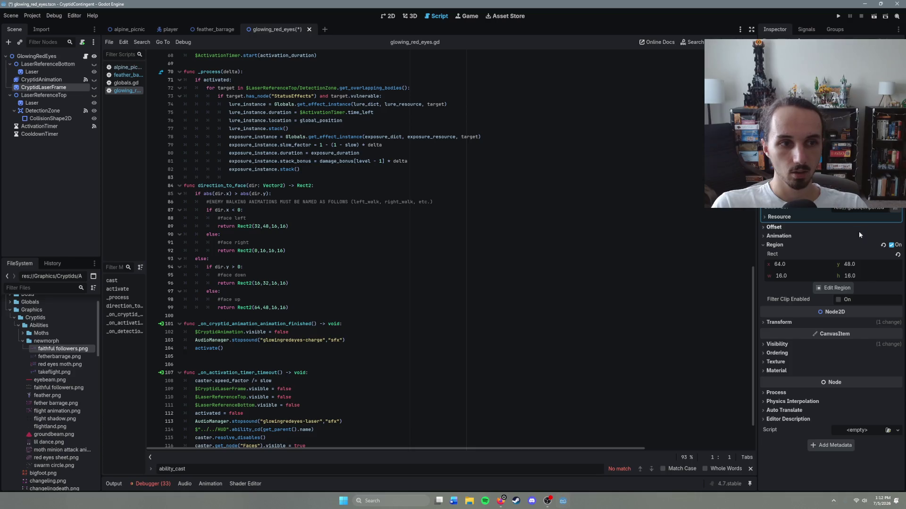
pyautogui.click(788, 236)
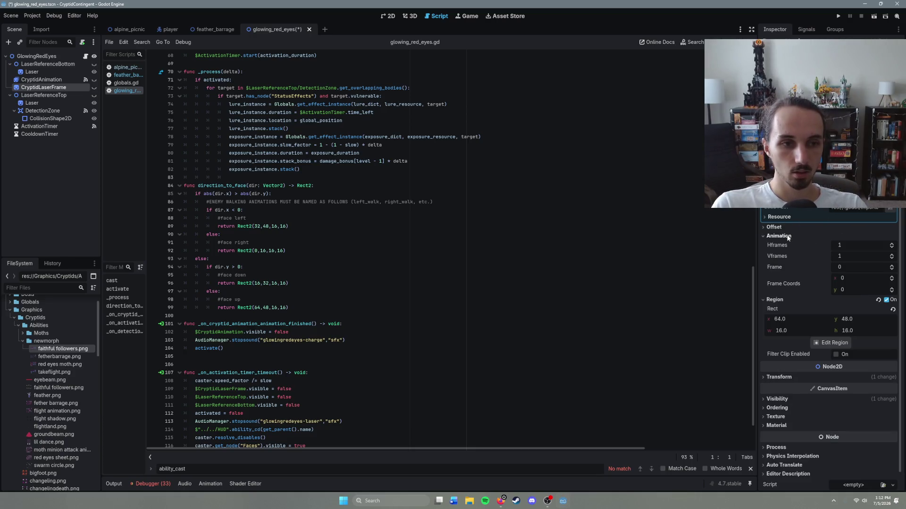
pyautogui.click(789, 236)
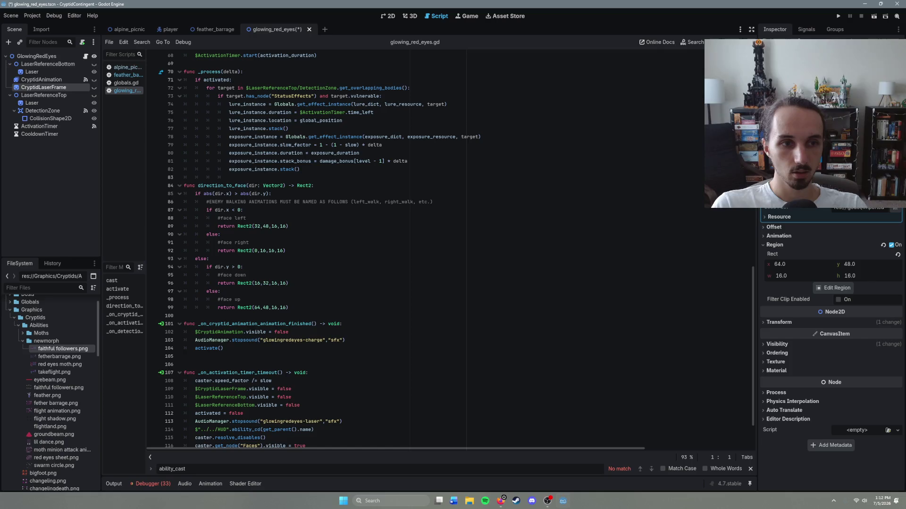
pyautogui.scroll(-3, 830, 331)
pyautogui.scroll(3, 830, 330)
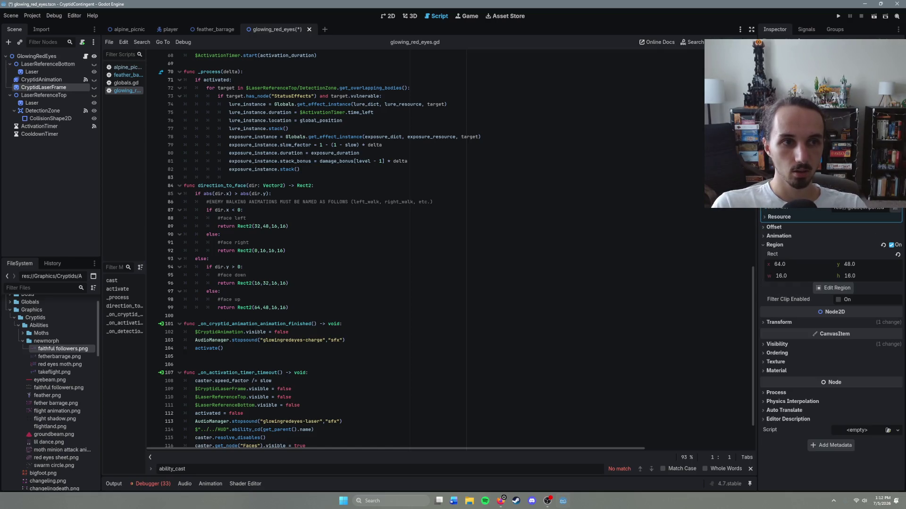
pyautogui.scroll(-3, 830, 330)
pyautogui.scroll(3, 831, 330)
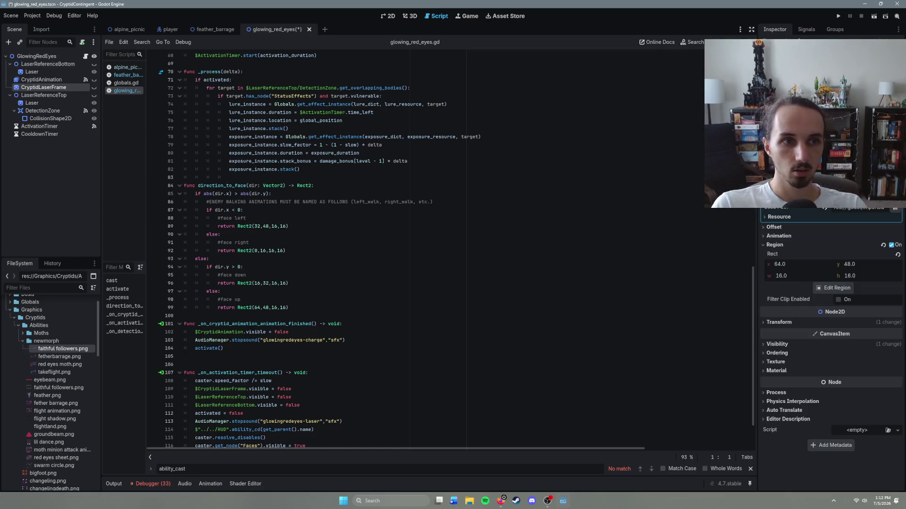
pyautogui.scroll(-3, 830, 330)
pyautogui.scroll(3, 830, 293)
pyautogui.scroll(-3, 831, 292)
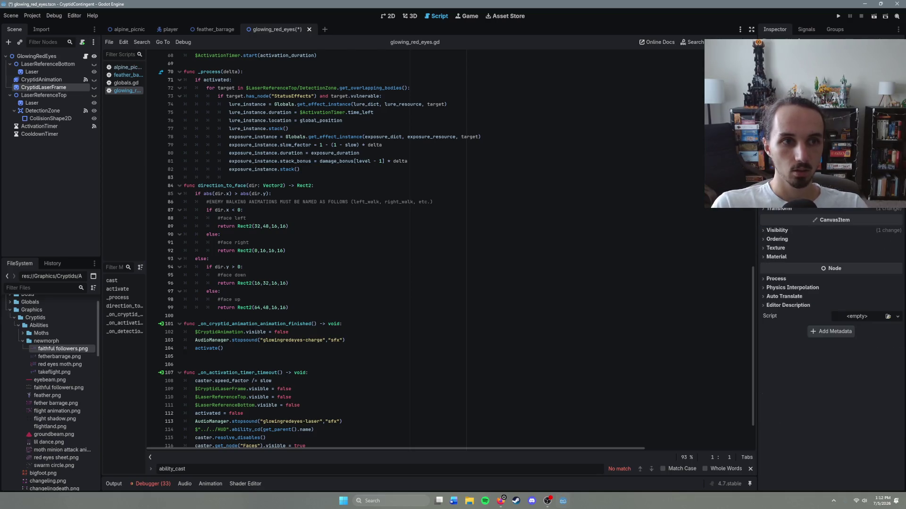
pyautogui.scroll(-1, 831, 273)
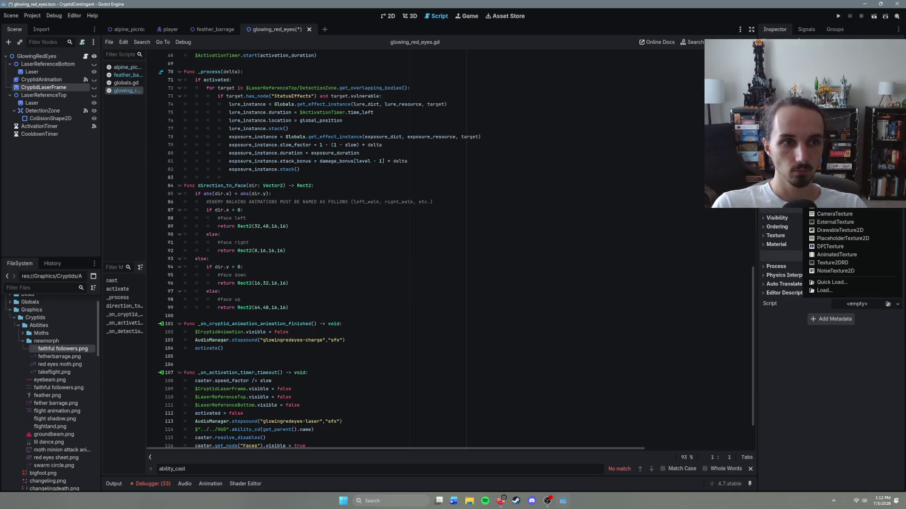
# Load res://Graphics/Cryptids/Abilities/newmorph/red eyes moth.png as the CryptidLaserFrame texture.
pyautogui.click(834, 290)
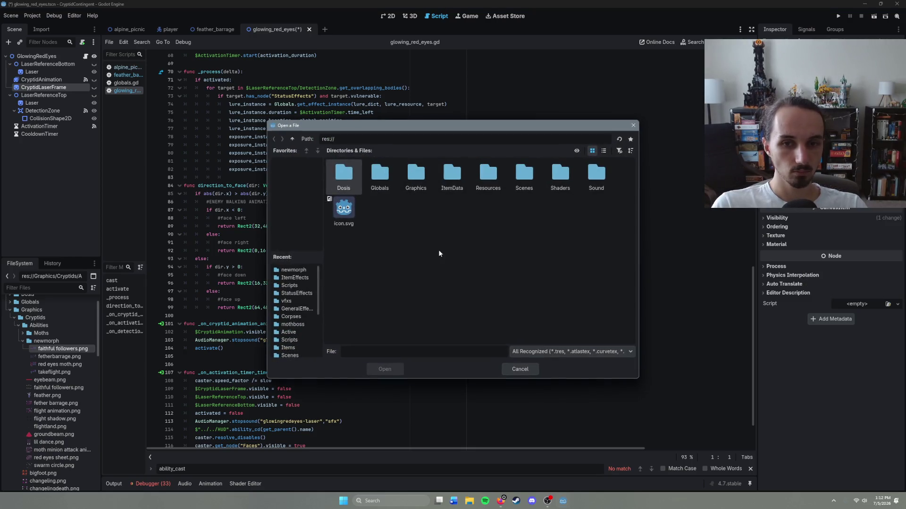
pyautogui.doubleClick(426, 176)
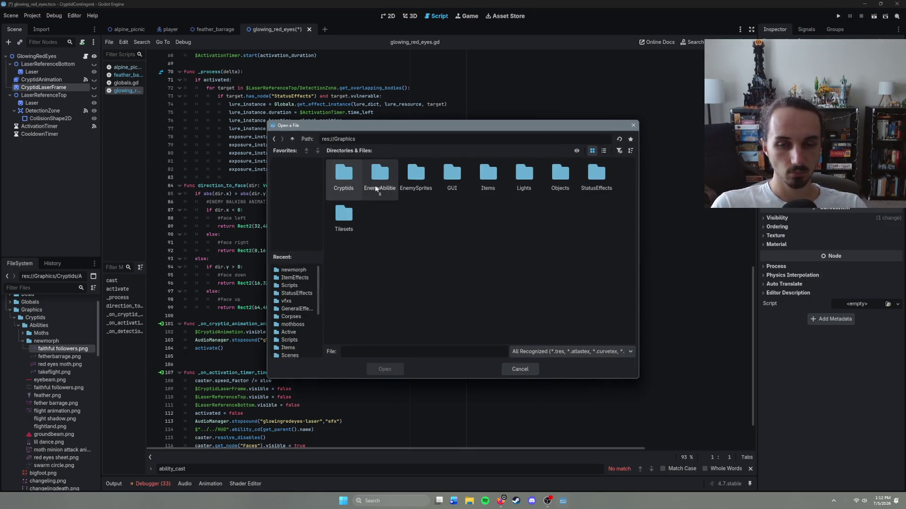
pyautogui.doubleClick(343, 182)
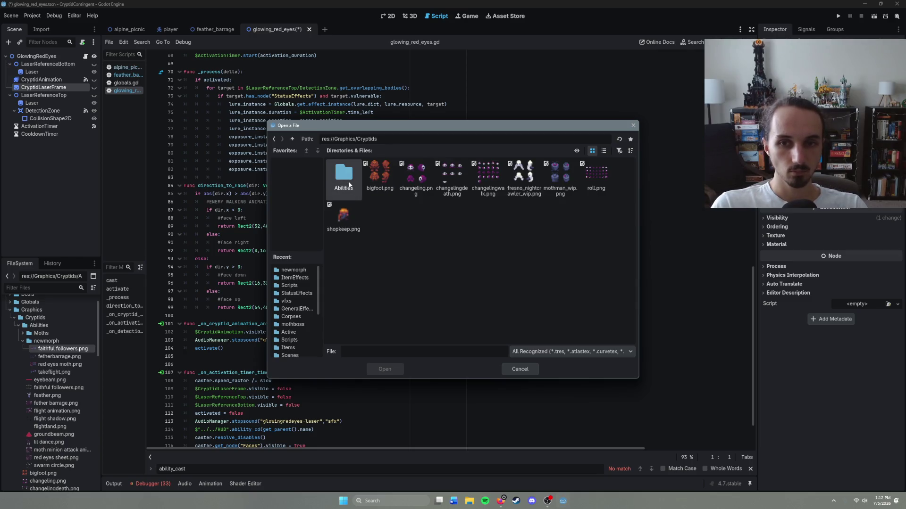
pyautogui.doubleClick(348, 185)
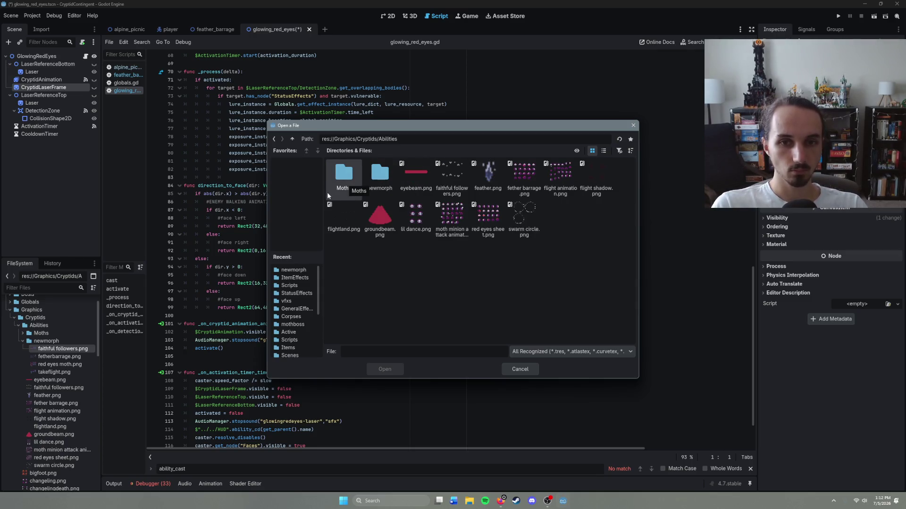
pyautogui.doubleClick(389, 188)
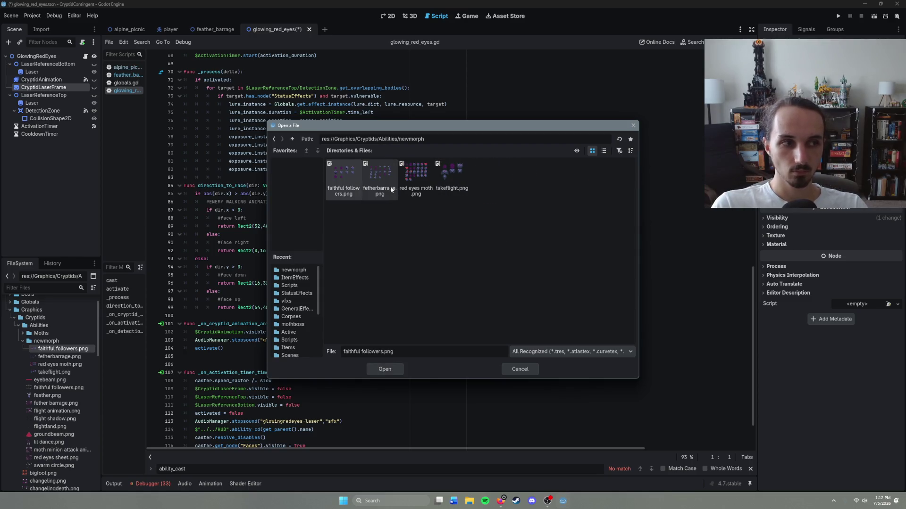
pyautogui.doubleClick(420, 180)
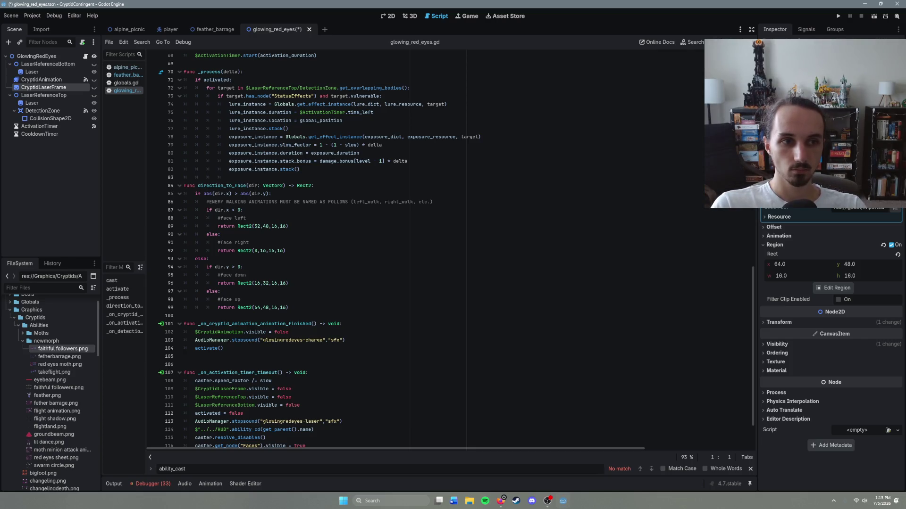
# Review the cast and activate functions in glowing_red_eyes.gd, then save the scene.
pyautogui.scroll(-3, 830, 307)
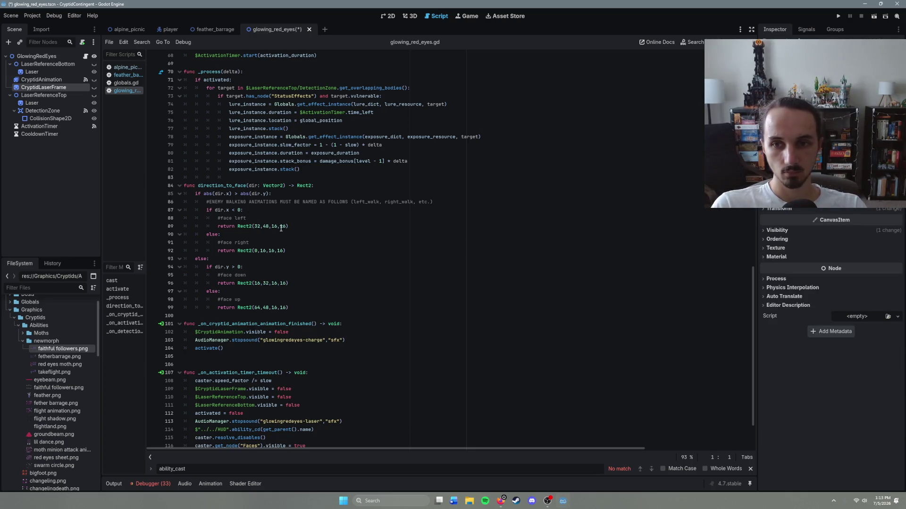
pyautogui.hotkey('ctrl', 'End')
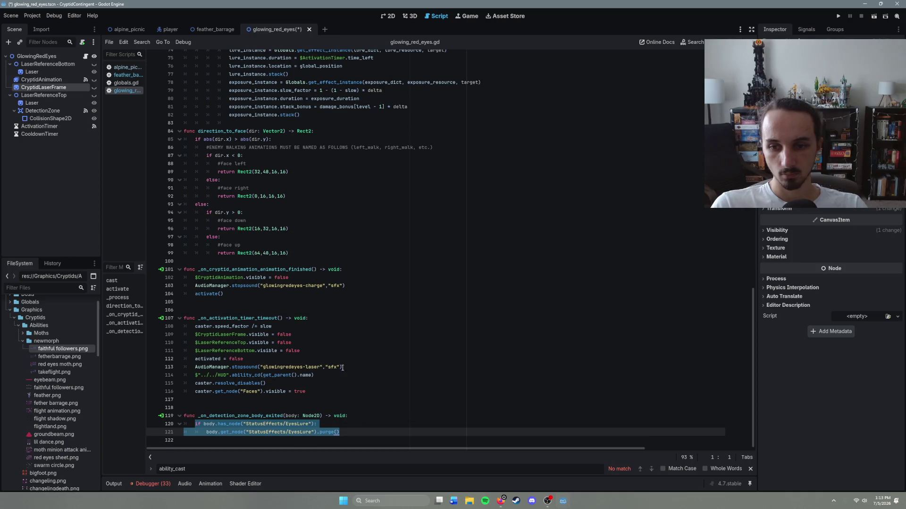
pyautogui.scroll(6, 343, 386)
pyautogui.click(357, 302)
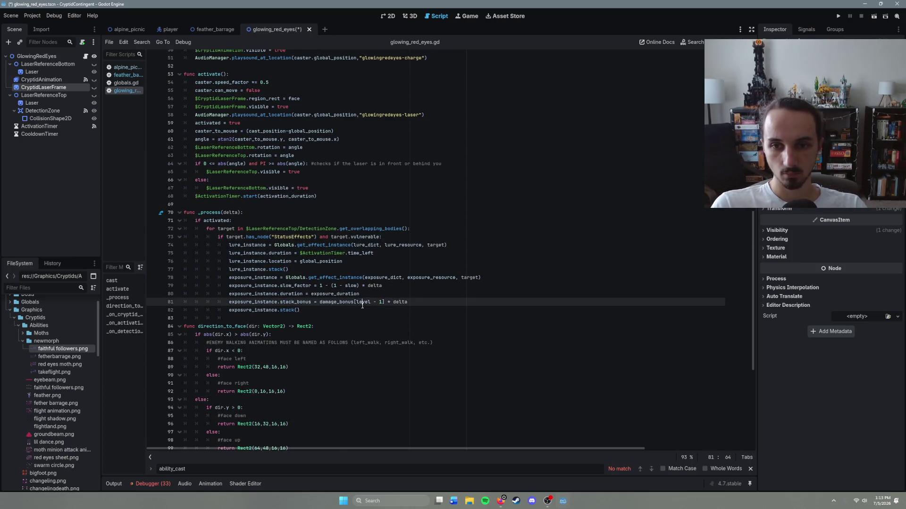
pyautogui.scroll(3, 320, 262)
pyautogui.scroll(5, 320, 261)
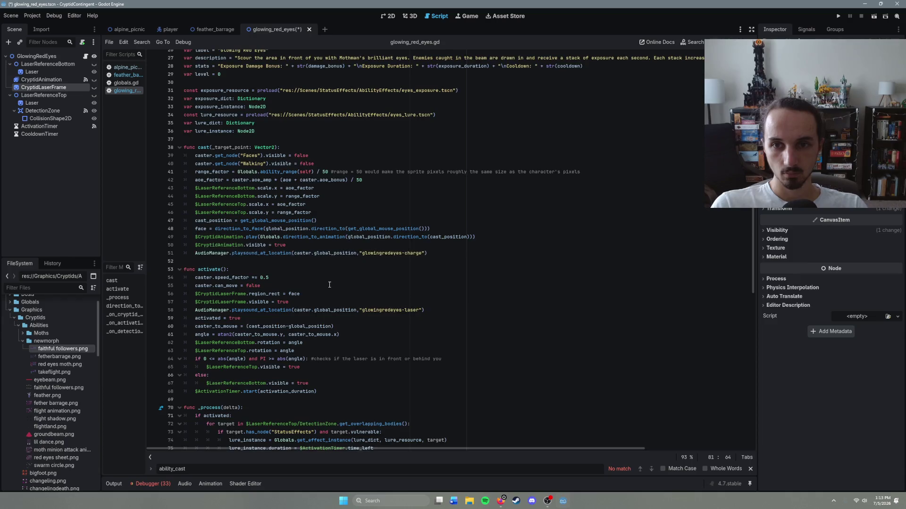
pyautogui.scroll(3, 337, 293)
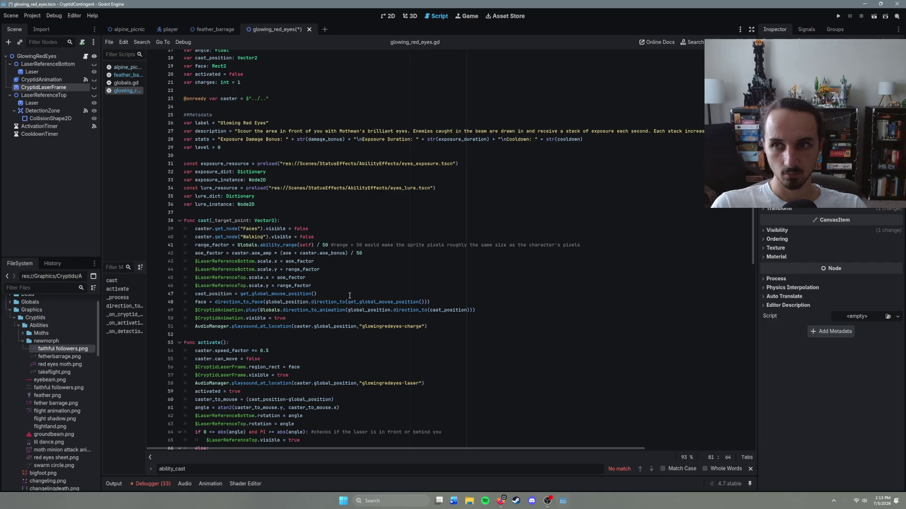
pyautogui.scroll(-9, 343, 309)
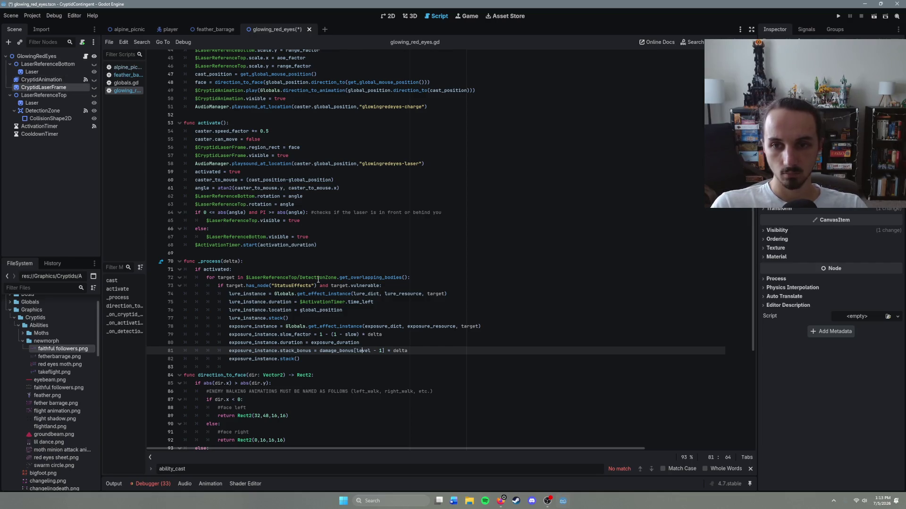
pyautogui.scroll(2, 318, 280)
pyautogui.scroll(2, 319, 280)
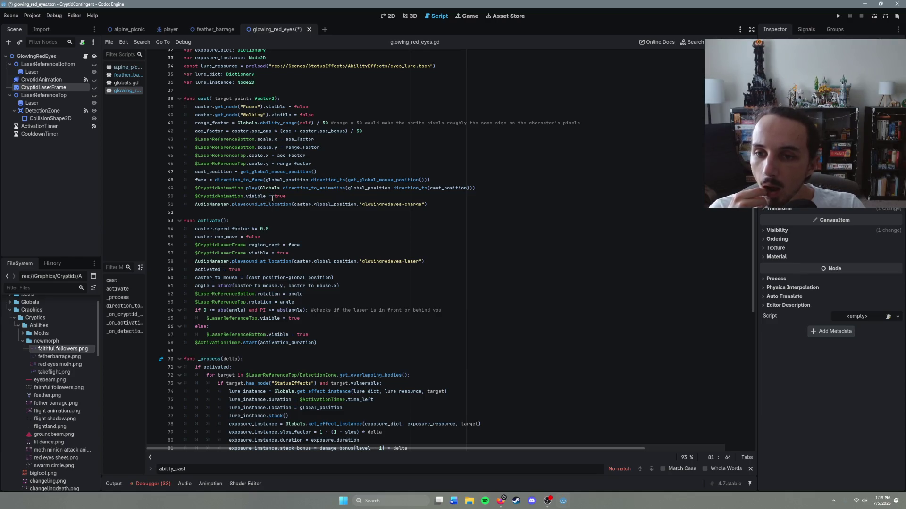
pyautogui.scroll(-2, 278, 215)
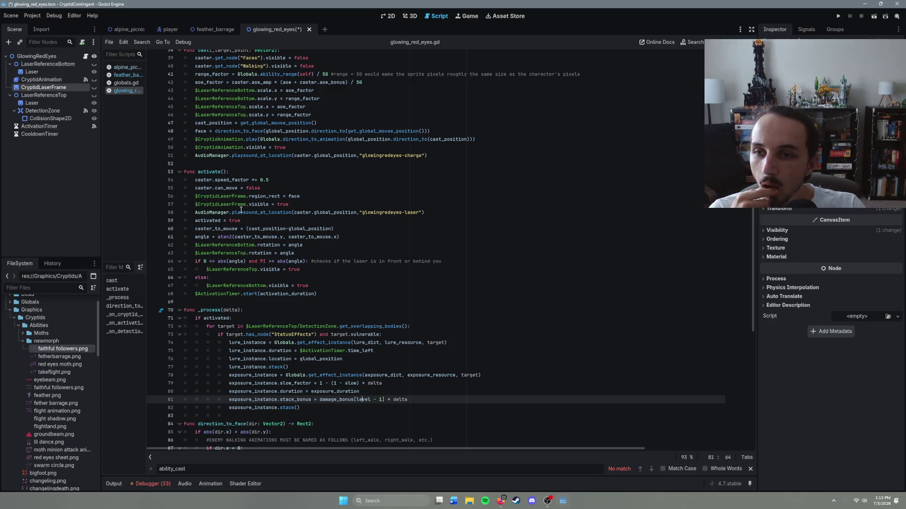
pyautogui.moveTo(241, 210)
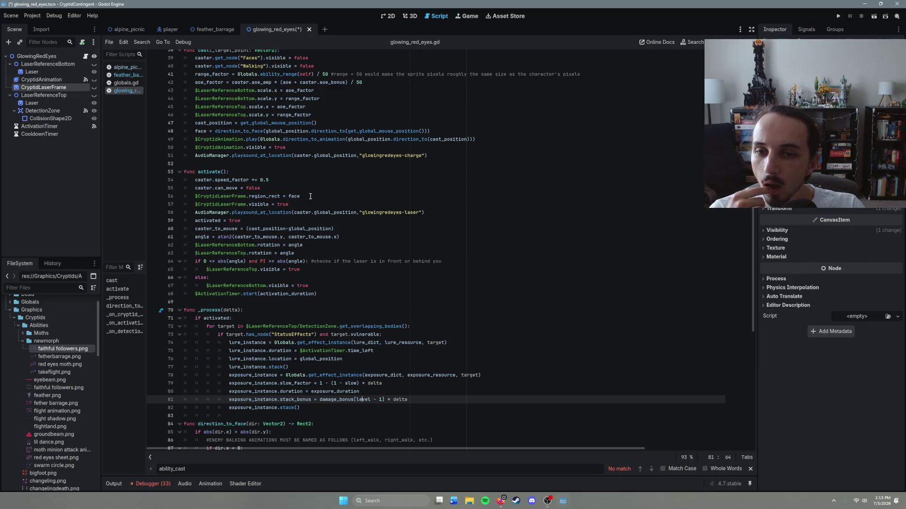
pyautogui.scroll(3, 311, 197)
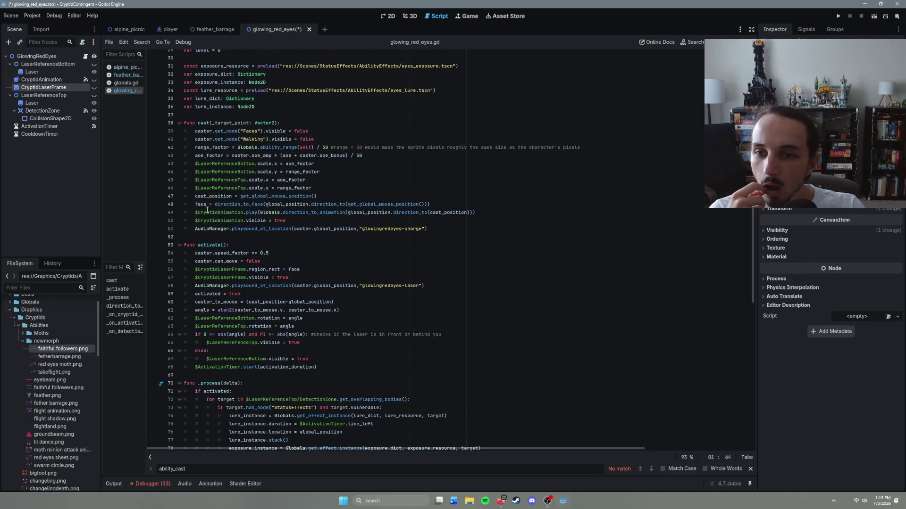
pyautogui.moveTo(249, 227)
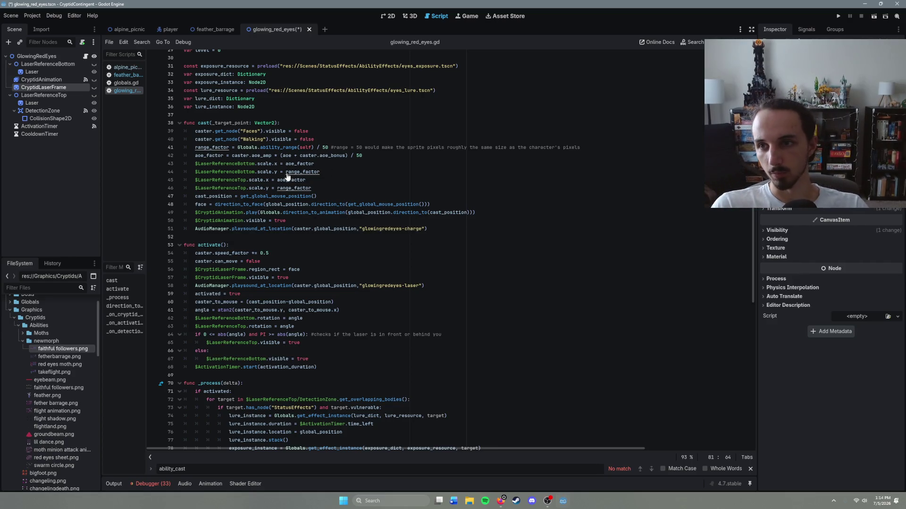
pyautogui.hotkey('ctrl', 's')
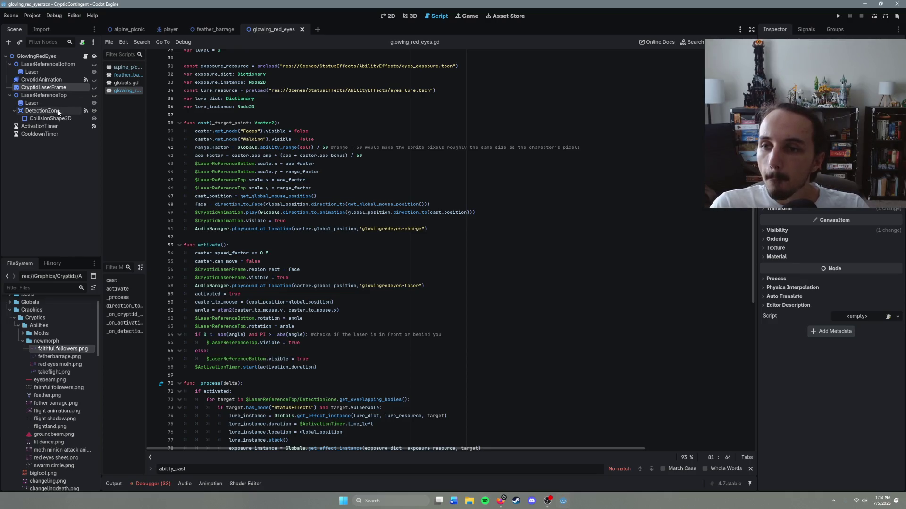
# Replace the left animation's frames with seven left-facing red eyes moth frames.
pyautogui.click(42, 79)
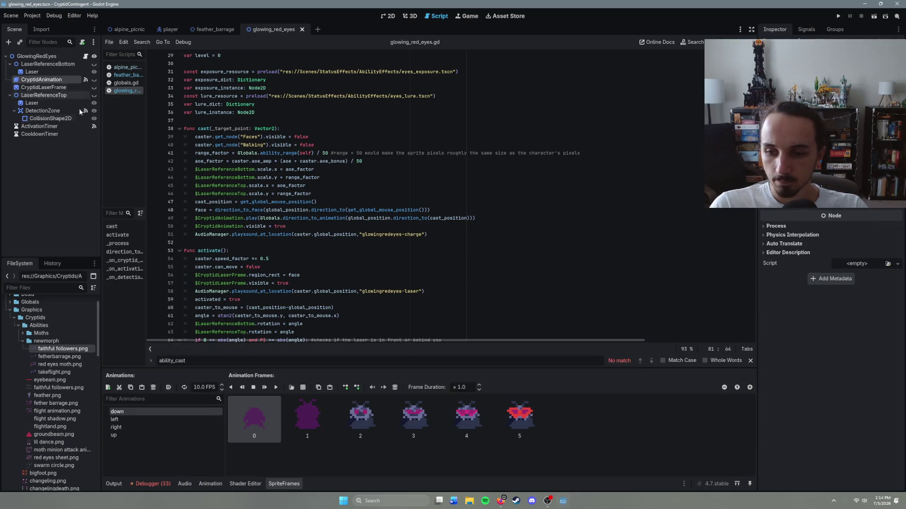
pyautogui.click(157, 419)
pyautogui.keyDown('shift'); pyautogui.click(459, 426); pyautogui.keyUp('shift')
pyautogui.click(395, 388)
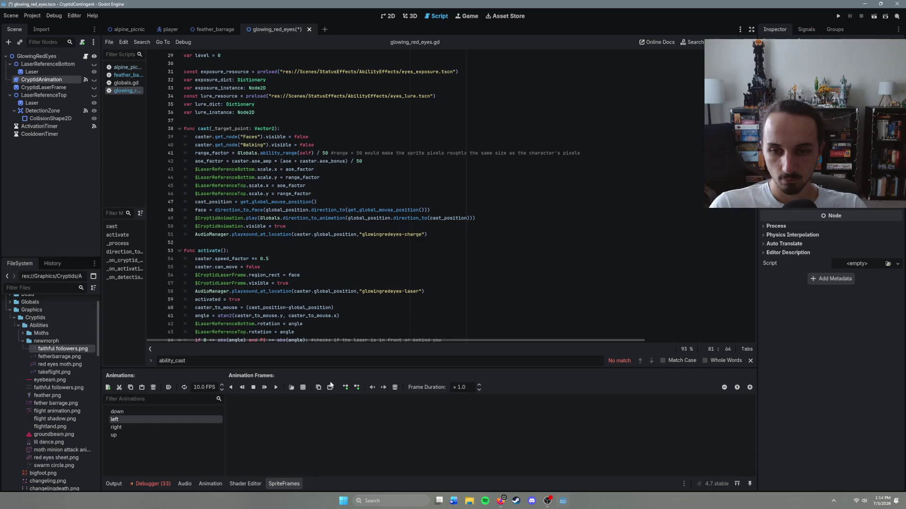
pyautogui.click(303, 387)
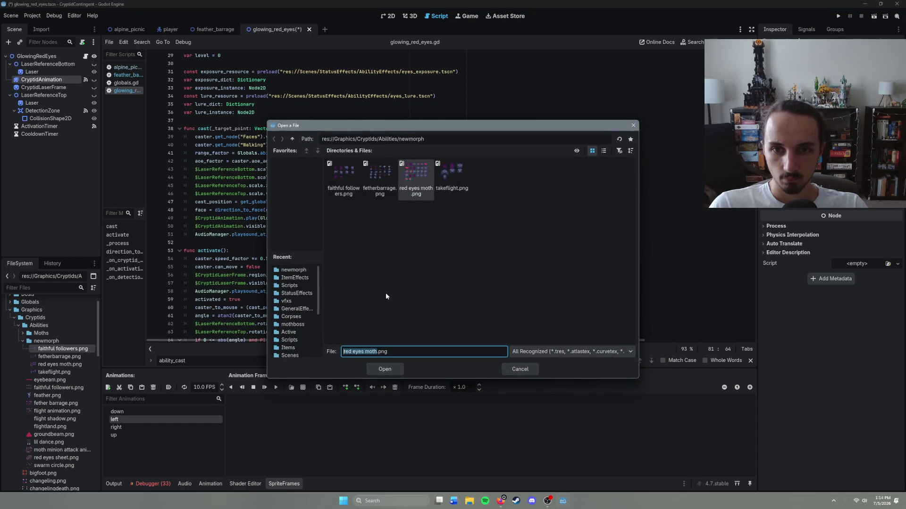
pyautogui.doubleClick(423, 177)
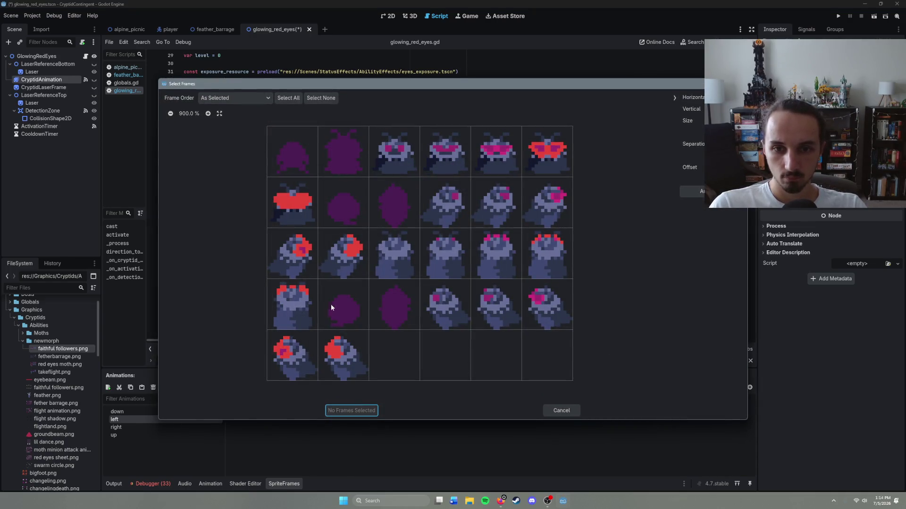
pyautogui.moveTo(340, 313); pyautogui.dragTo(565, 306)
pyautogui.click(293, 352)
pyautogui.click(343, 357)
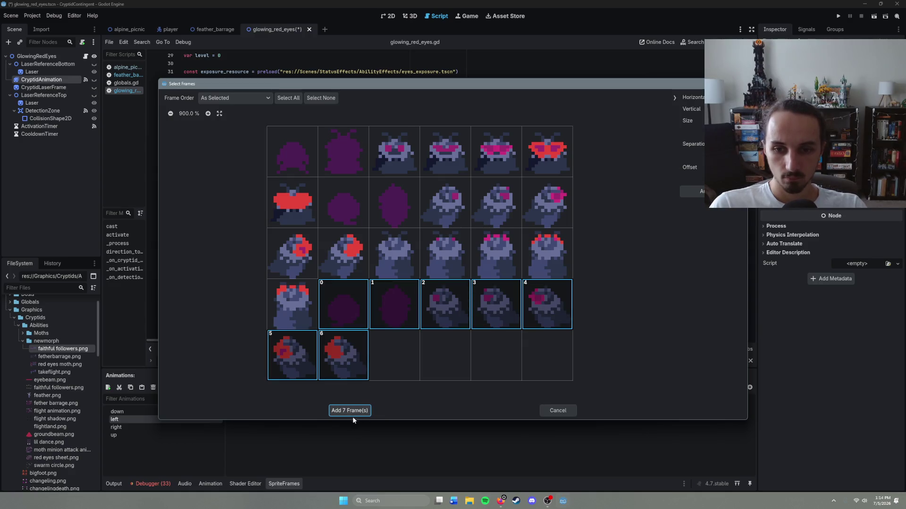
pyautogui.click(352, 415)
# Replace the right animation's frames with seven right-facing red eyes moth frames.
pyautogui.click(173, 427)
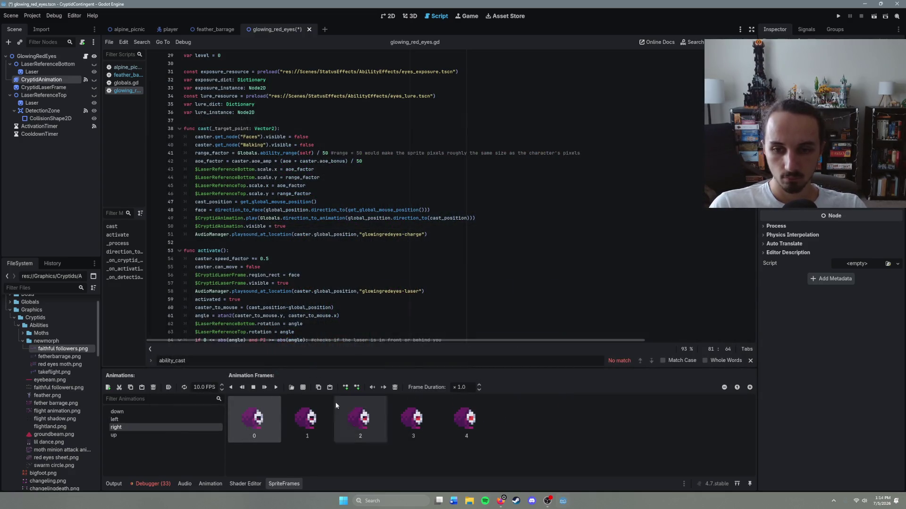
pyautogui.click(395, 387)
pyautogui.click(303, 386)
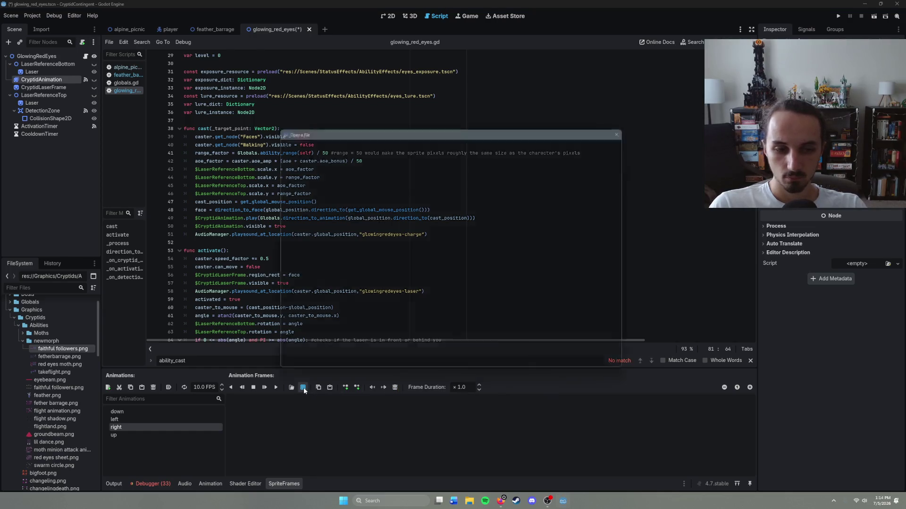
pyautogui.doubleClick(422, 181)
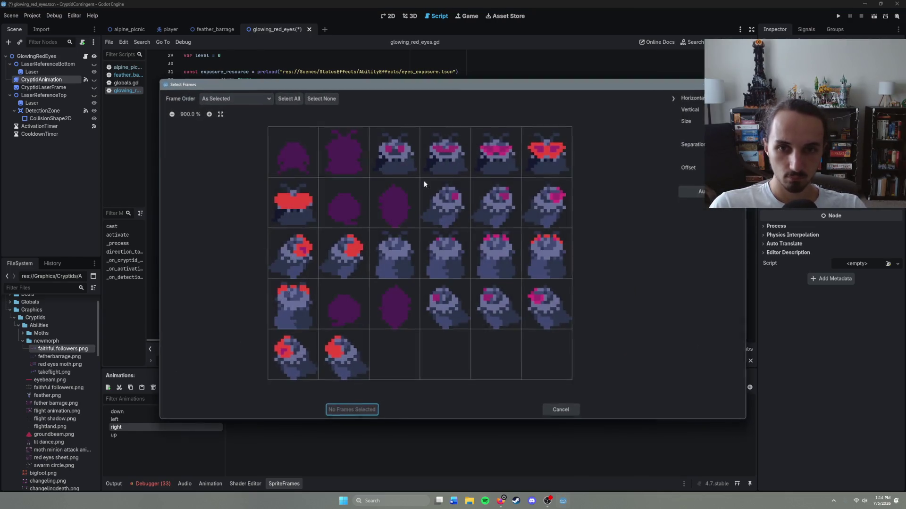
pyautogui.moveTo(343, 208)
pyautogui.mouseDown()
pyautogui.moveTo(542, 202)
pyautogui.moveTo(302, 255)
pyautogui.moveTo(356, 268)
pyautogui.mouseUp()
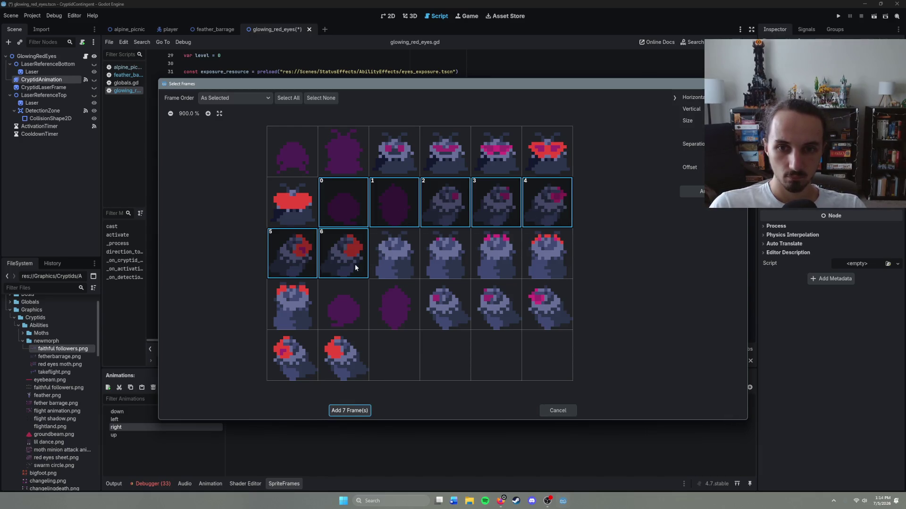
pyautogui.click(350, 410)
# Refill the up animation with five red eyes moth frames, mostly third-row, and save the scene.
pyautogui.click(171, 435)
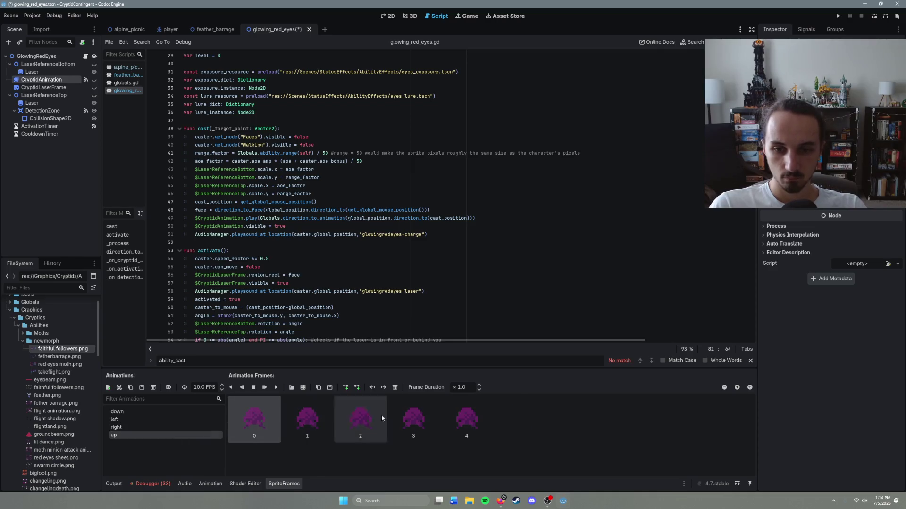
pyautogui.keyDown('shift'); pyautogui.click(443, 419); pyautogui.keyUp('shift')
pyautogui.click(395, 387)
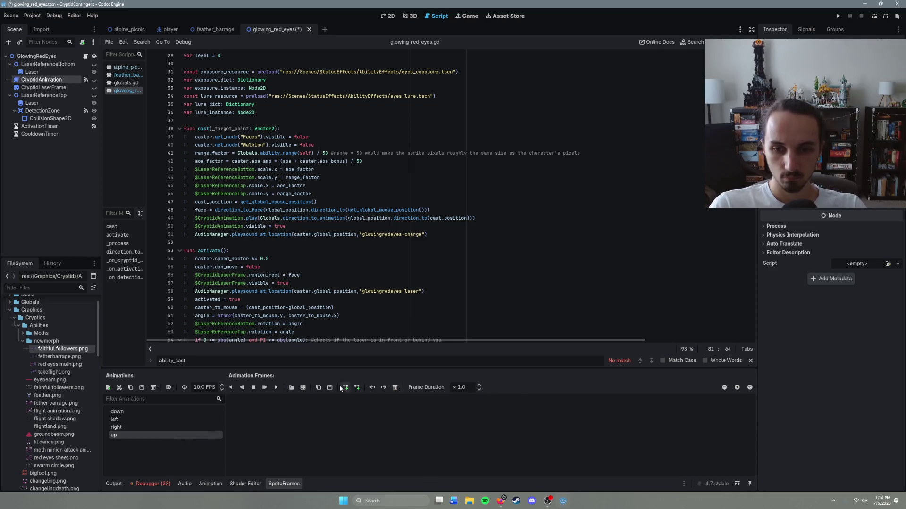
pyautogui.click(303, 388)
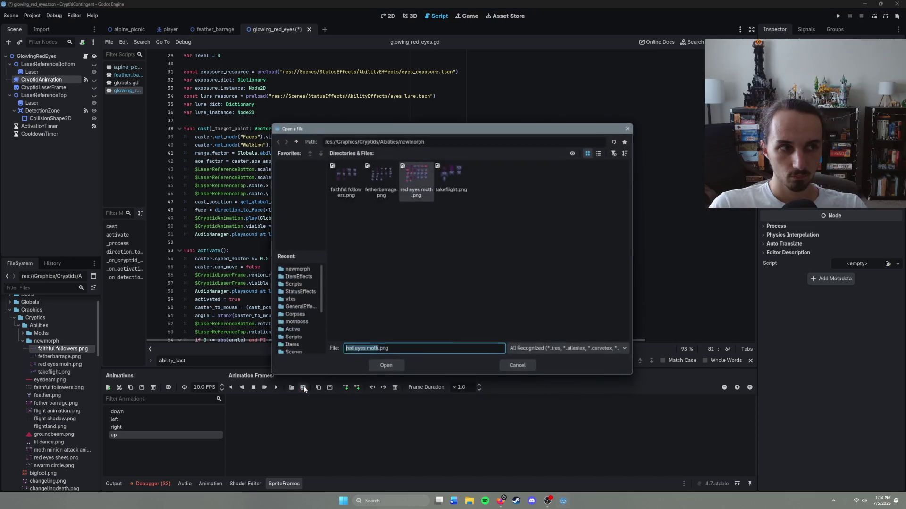
pyautogui.doubleClick(423, 189)
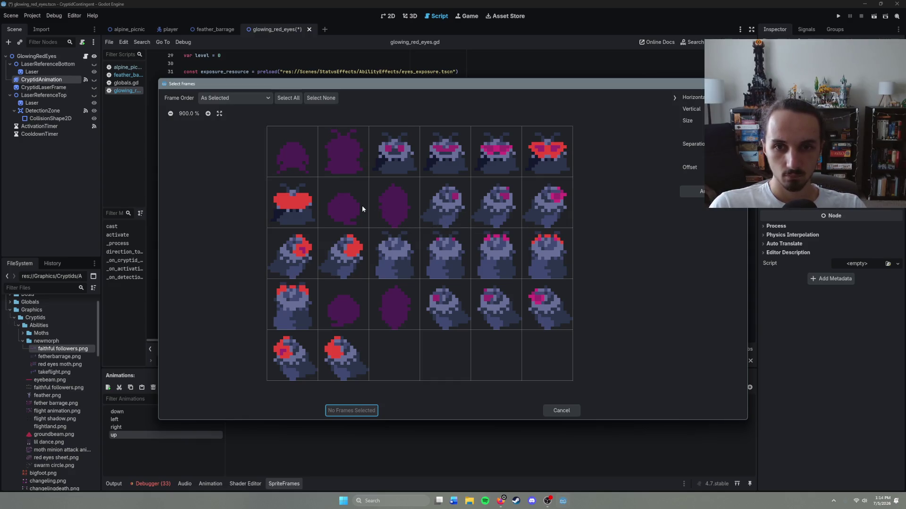
pyautogui.moveTo(344, 210); pyautogui.dragTo(513, 205)
pyautogui.click(383, 225)
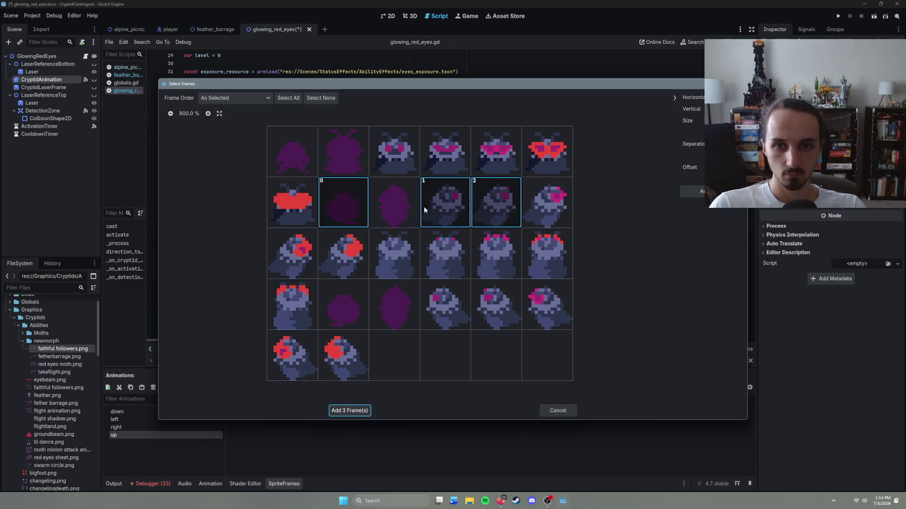
pyautogui.click(424, 206)
pyautogui.click(491, 207)
pyautogui.click(355, 220)
pyautogui.moveTo(380, 250); pyautogui.dragTo(523, 264)
pyautogui.click(524, 265)
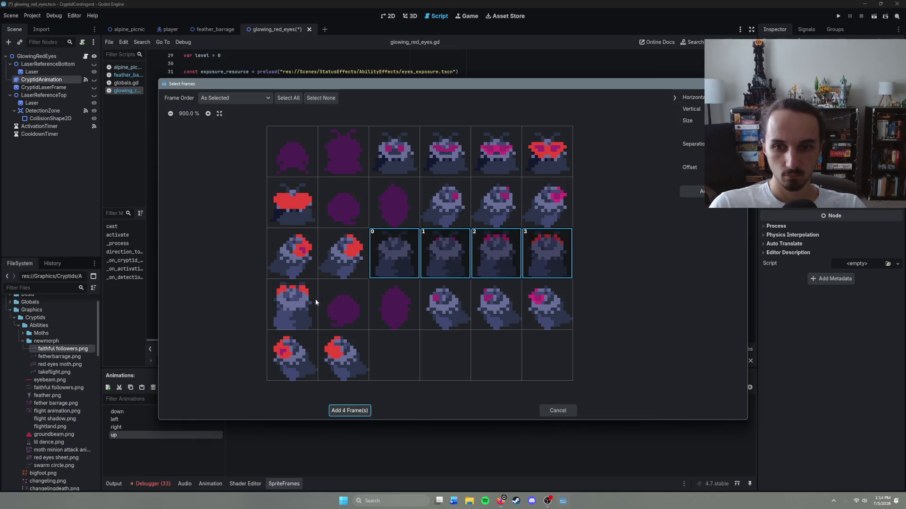
pyautogui.click(296, 303)
pyautogui.click(368, 410)
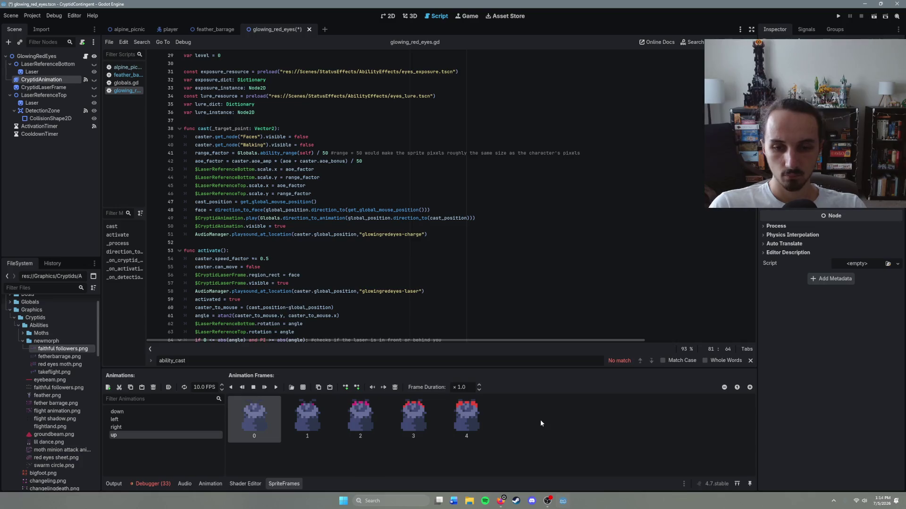
pyautogui.hotkey('ctrl', 's')
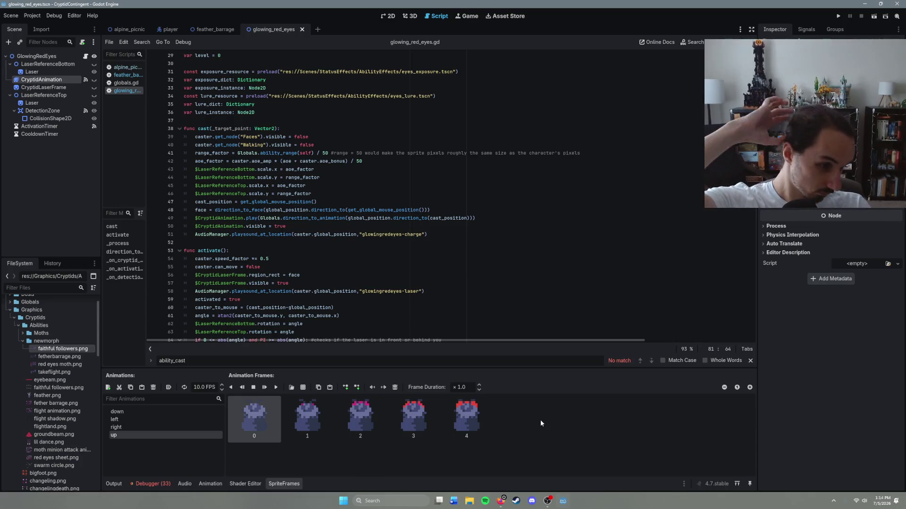
# Save, run the alpine_picnic scene, fire the red eyes laser with W, then stop the game.
pyautogui.click(429, 320)
pyautogui.hotkey('ctrl', 's')
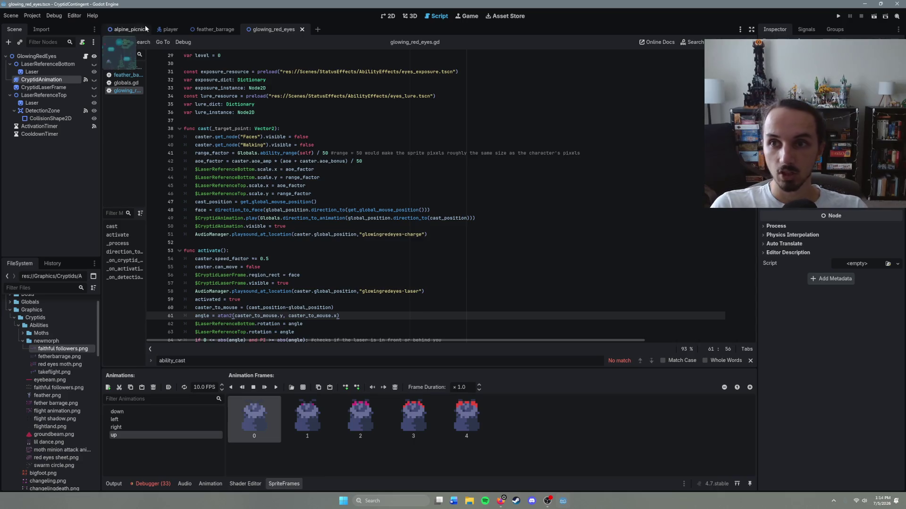
pyautogui.click(127, 29)
pyautogui.press('F6')
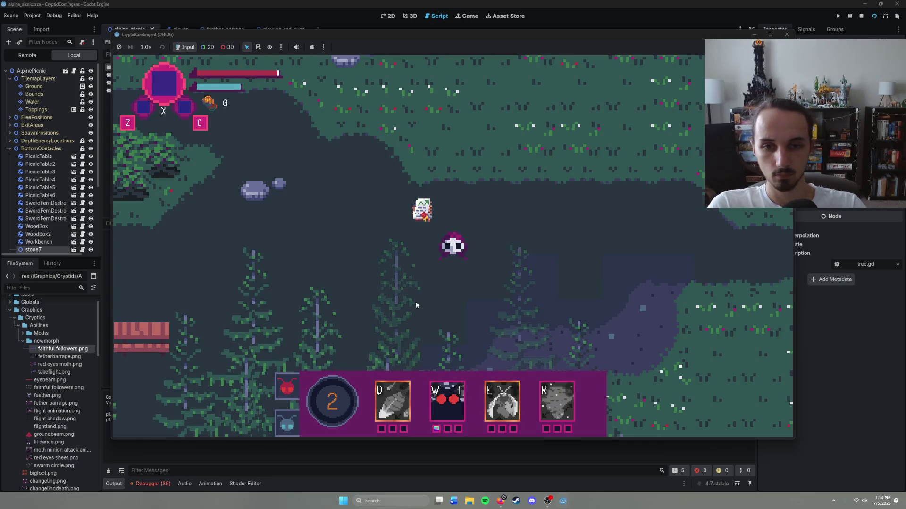
pyautogui.press('w')
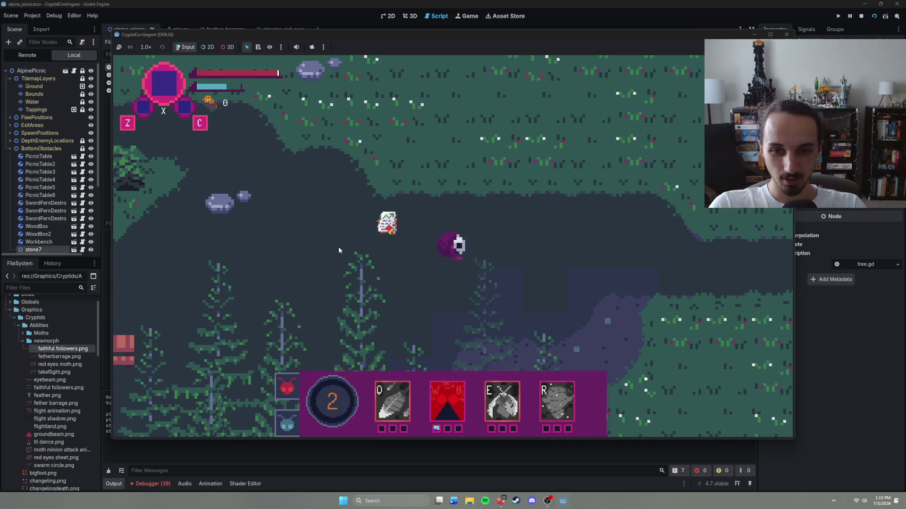
pyautogui.press('F8')
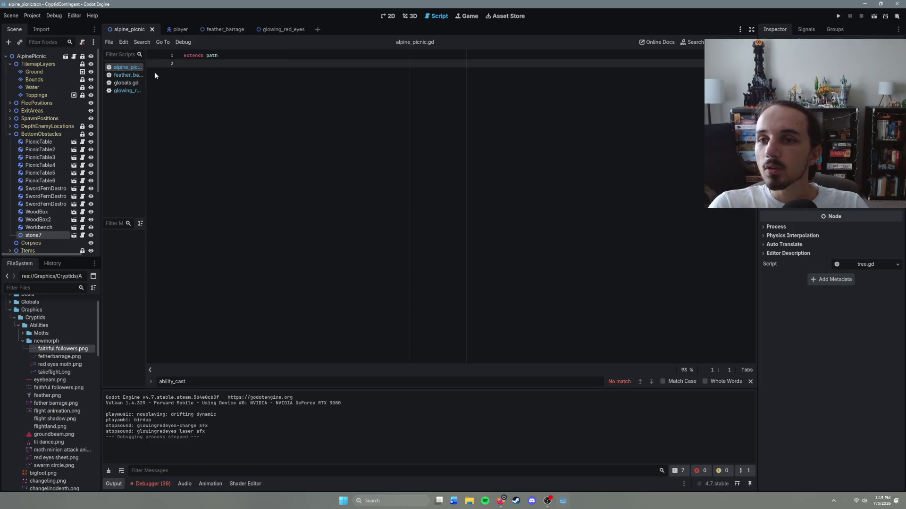
# In glowing_red_eyes.gd, check the face variable and region_rect line, then jump to direction_to_face.
pyautogui.click(135, 83)
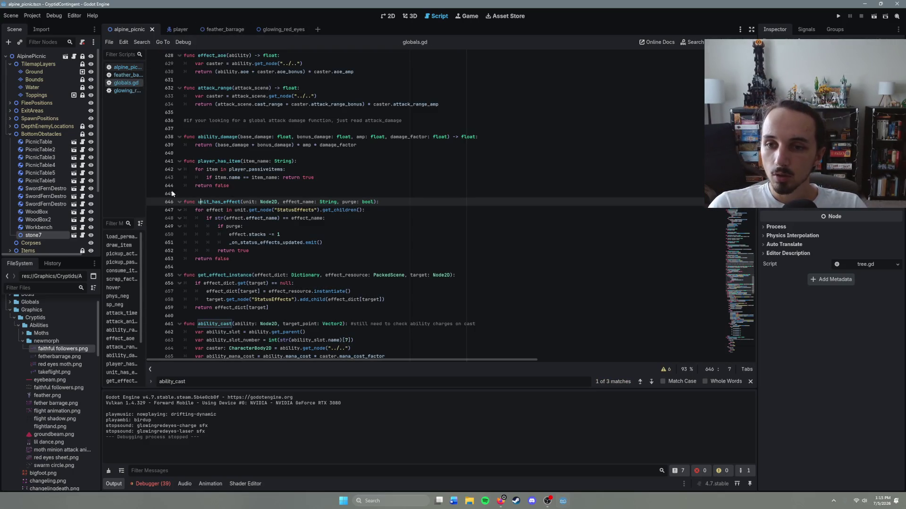
pyautogui.click(121, 91)
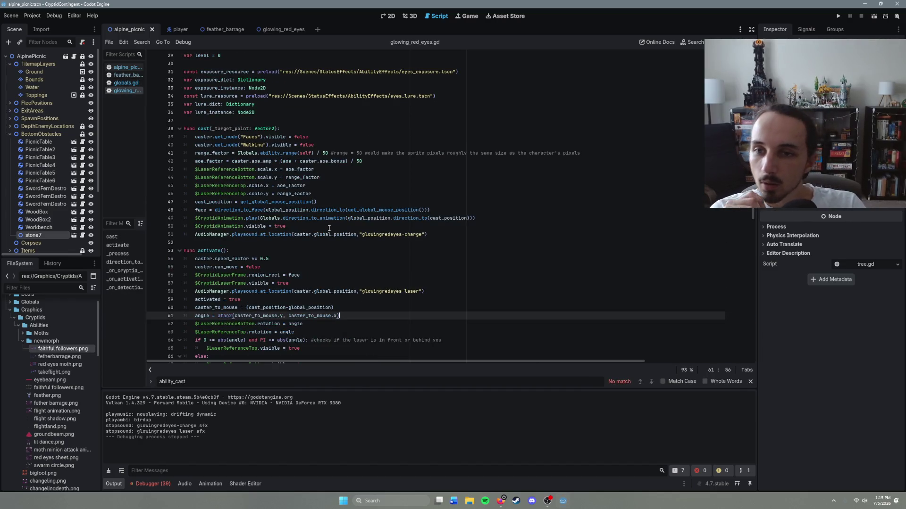
pyautogui.scroll(5, 285, 186)
pyautogui.scroll(4, 285, 185)
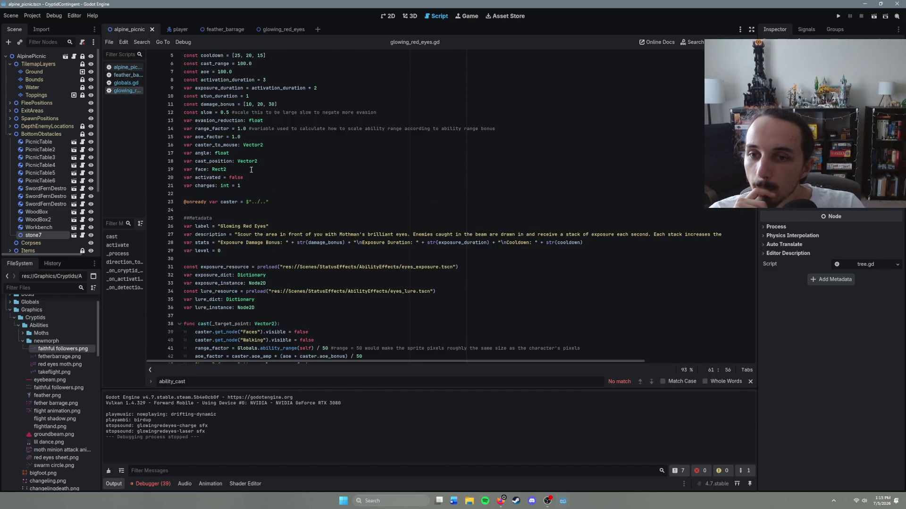
pyautogui.click(236, 170)
pyautogui.click(236, 194)
pyautogui.scroll(-13, 289, 227)
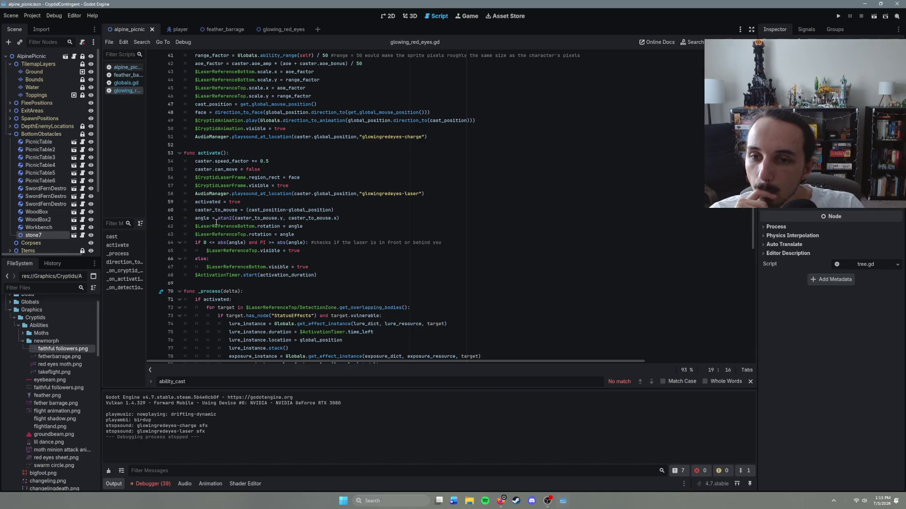
pyautogui.click(302, 180)
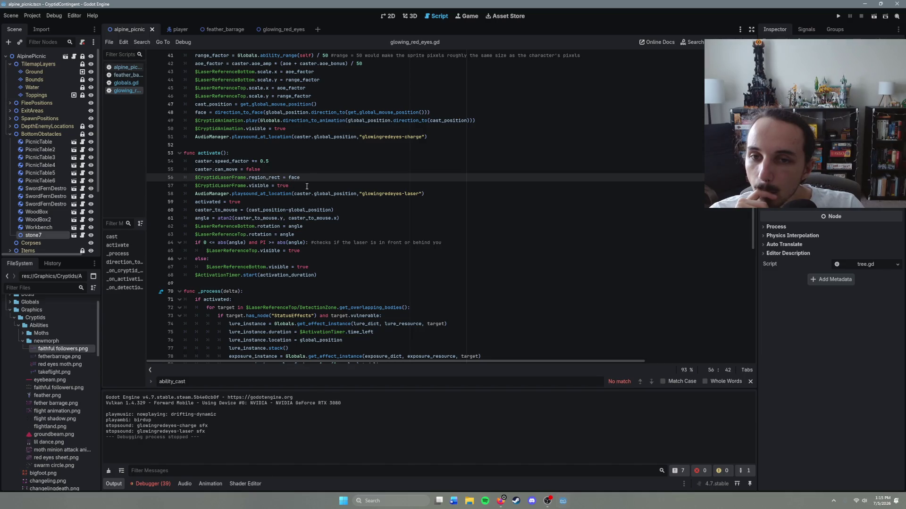
pyautogui.scroll(2, 307, 186)
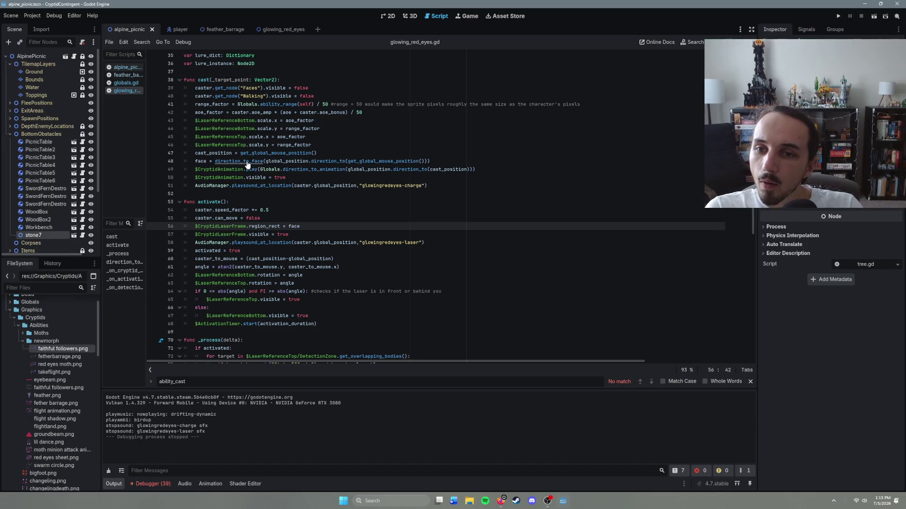
pyautogui.keyDown('ctrl'); pyautogui.click(231, 161); pyautogui.keyUp('ctrl')
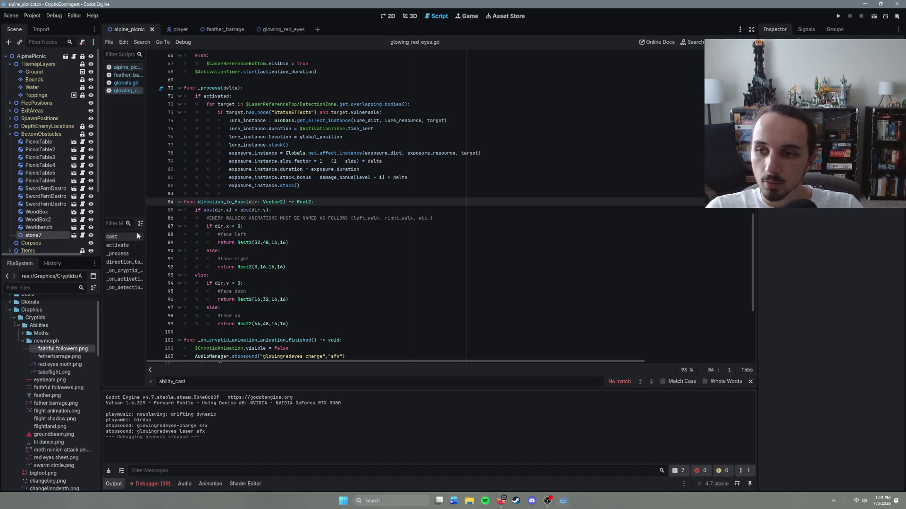
pyautogui.scroll(-1, 71, 430)
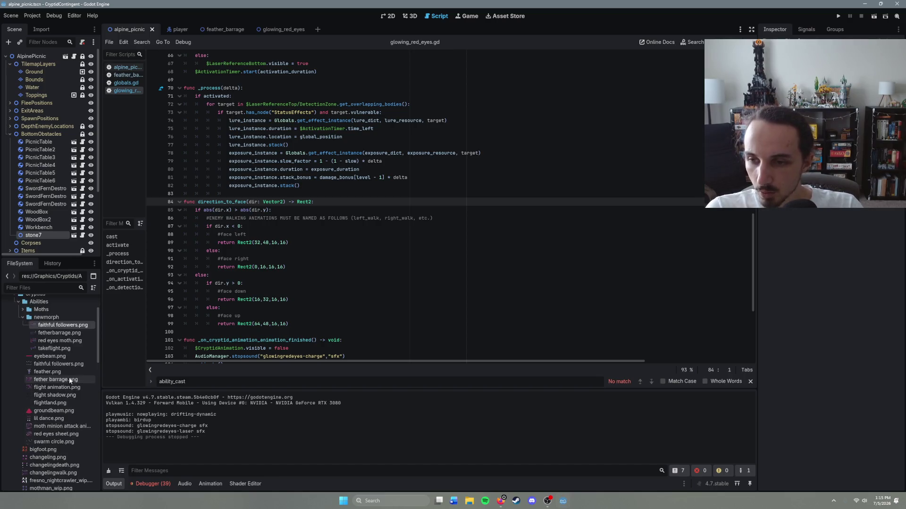
# Compare the image sizes of red eyes moth.png and red eyes sheet.png, then select red eyes sheet.png.
pyautogui.moveTo(76, 344)
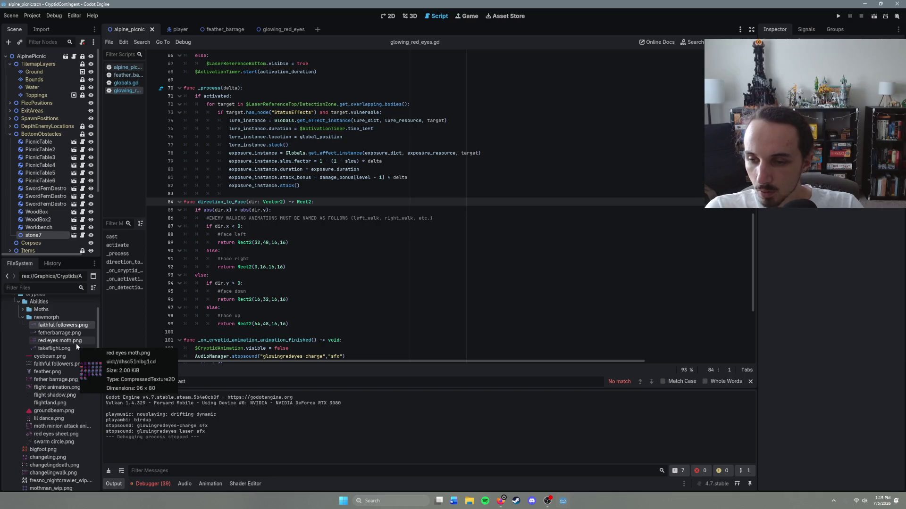
pyautogui.moveTo(71, 418)
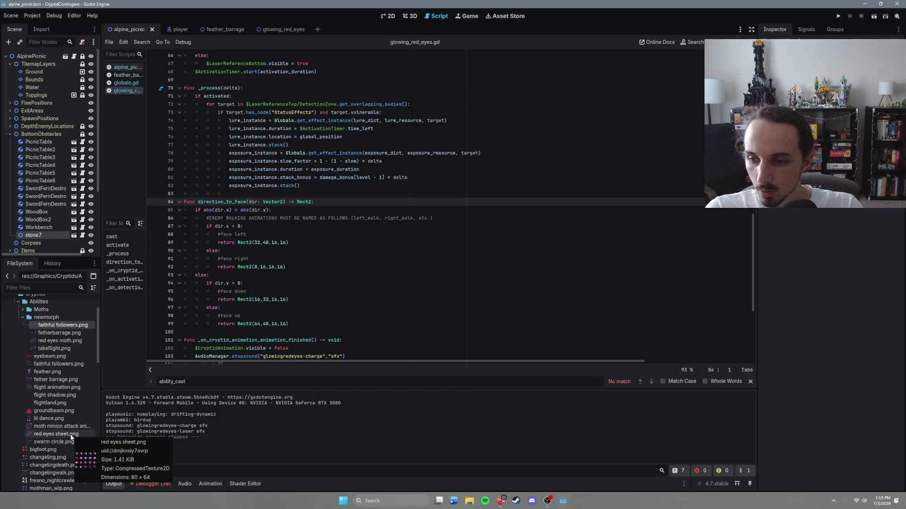
pyautogui.click(71, 436)
pyautogui.moveTo(71, 437)
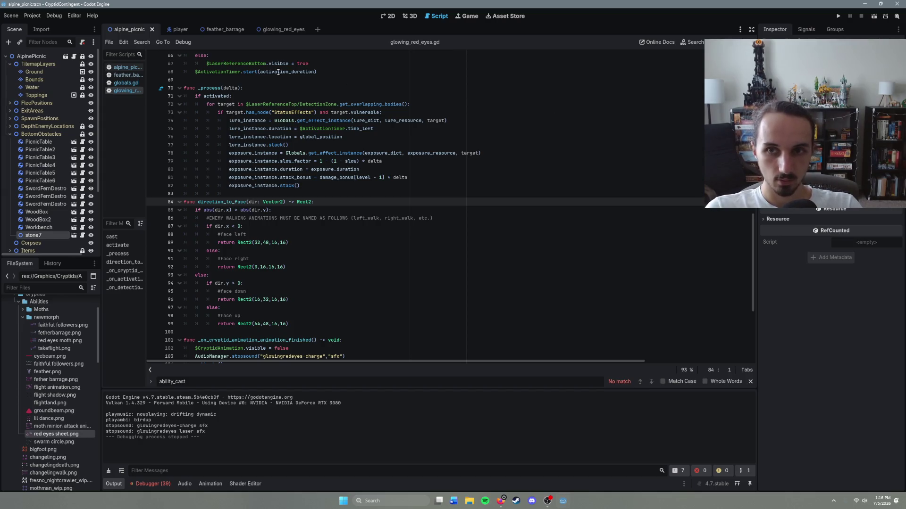
# Switch to the glowing_red_eyes scene and look over the code around direction_to_face.
pyautogui.click(281, 29)
pyautogui.scroll(-1, 305, 246)
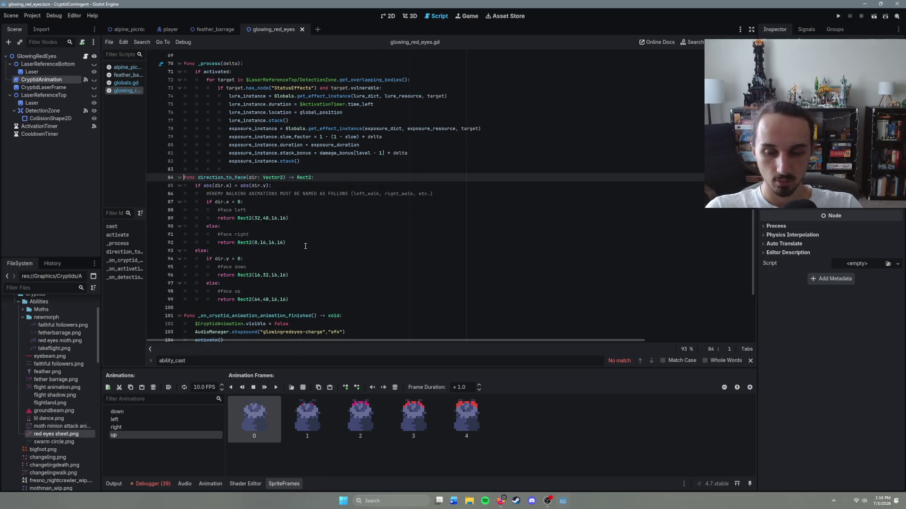
pyautogui.scroll(1, 306, 246)
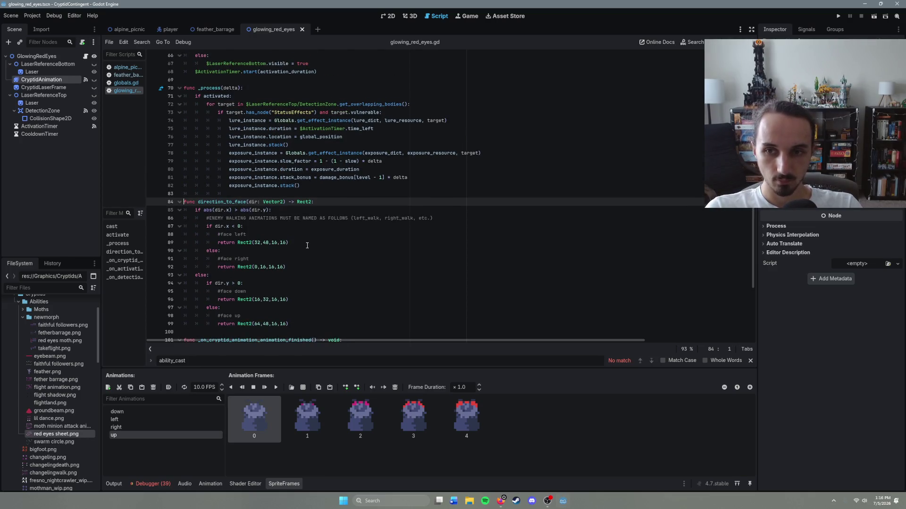
pyautogui.scroll(-1, 307, 246)
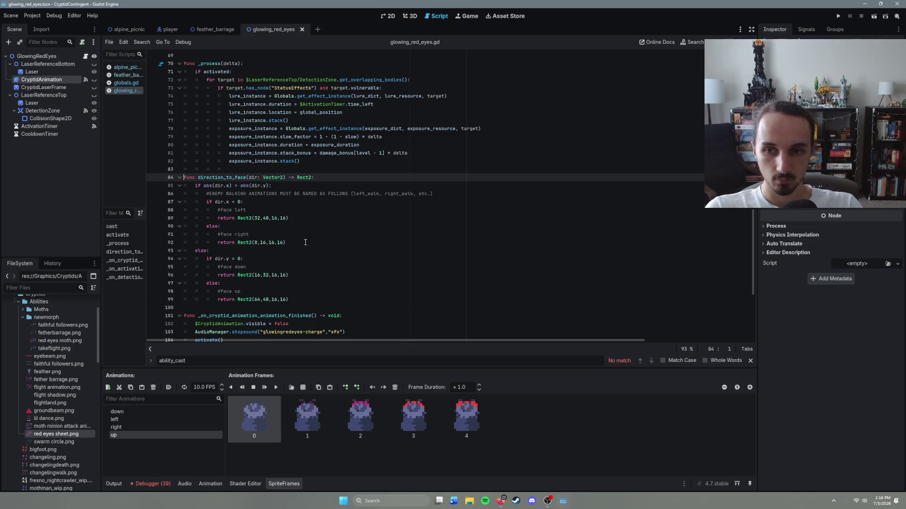
# Go through the feather_barrage and alpine_picnic scenes, then return to glowing_red_eyes.
pyautogui.click(206, 29)
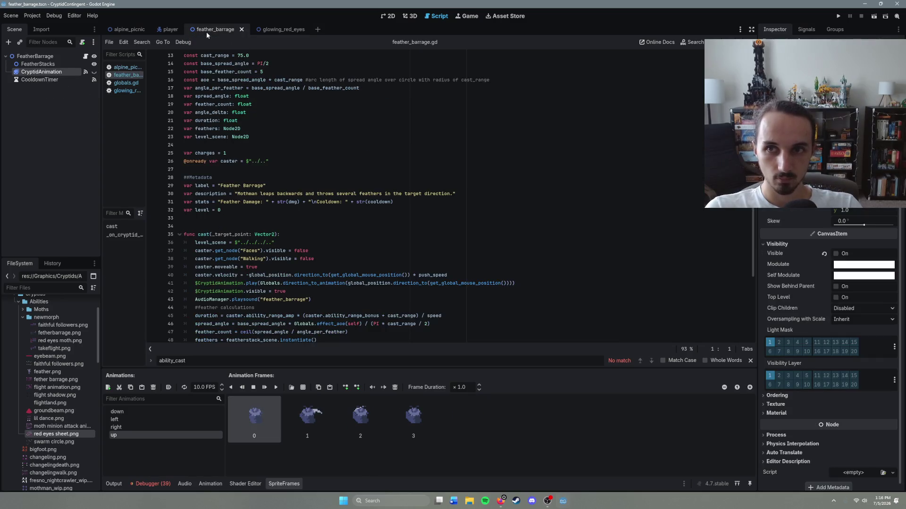
pyautogui.click(138, 30)
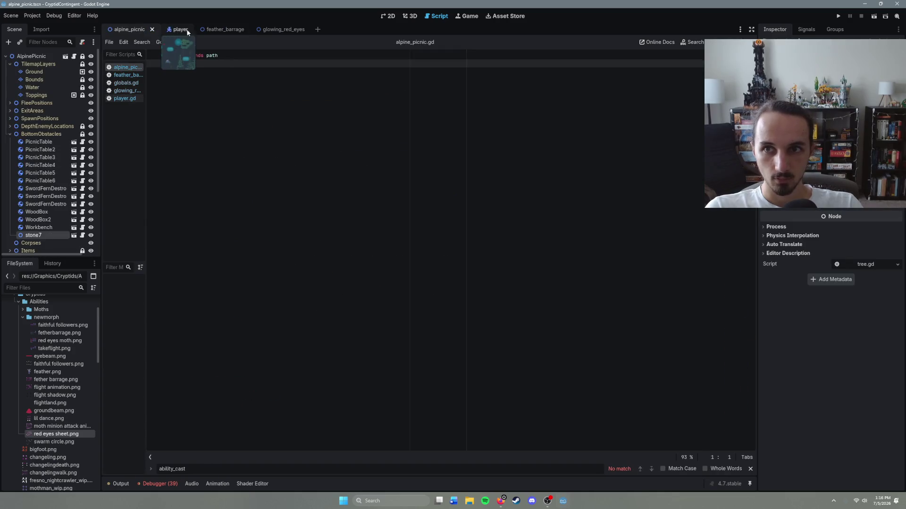
pyautogui.click(283, 29)
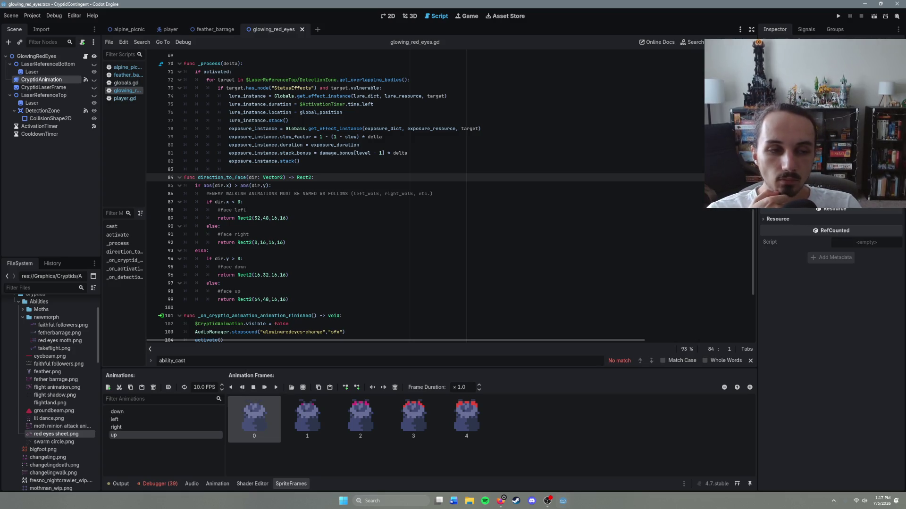
# Open the globals.gd script and scroll through it.
pyautogui.click(133, 85)
pyautogui.scroll(10, 292, 207)
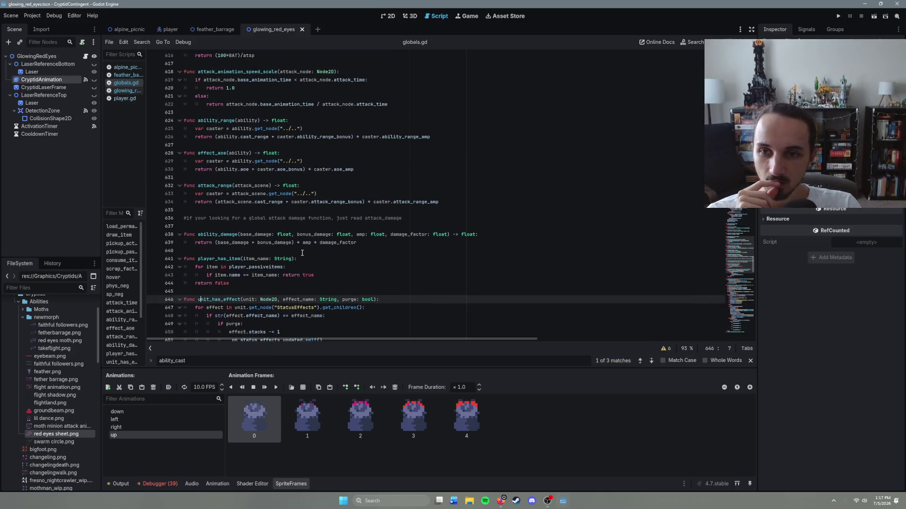
pyautogui.scroll(-14, 302, 256)
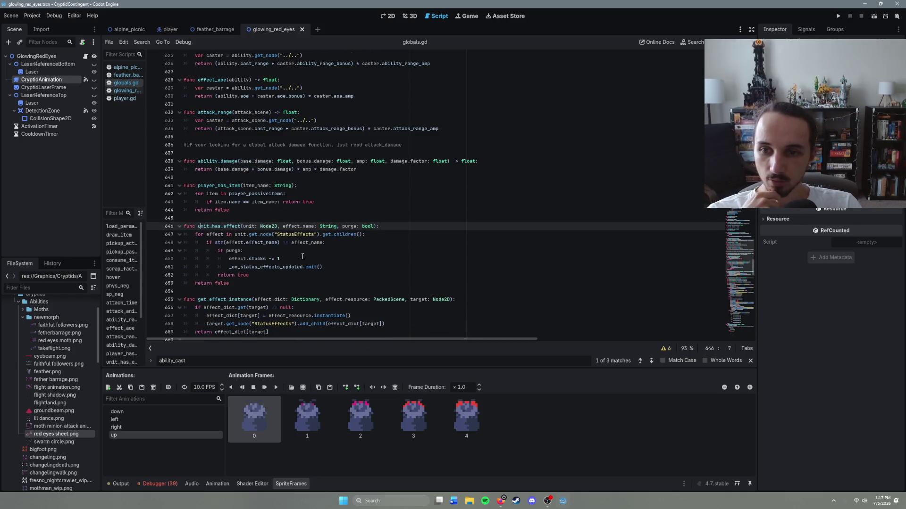
pyautogui.scroll(-3, 265, 230)
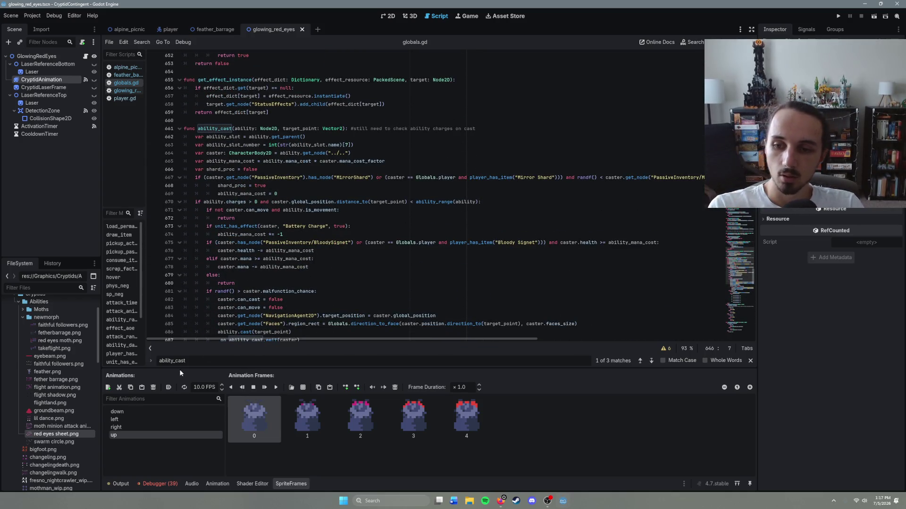
# Search globals.gd for direction_to_face and jump to its definition.
pyautogui.hotkey('ctrl', 'f')
pyautogui.write('du')
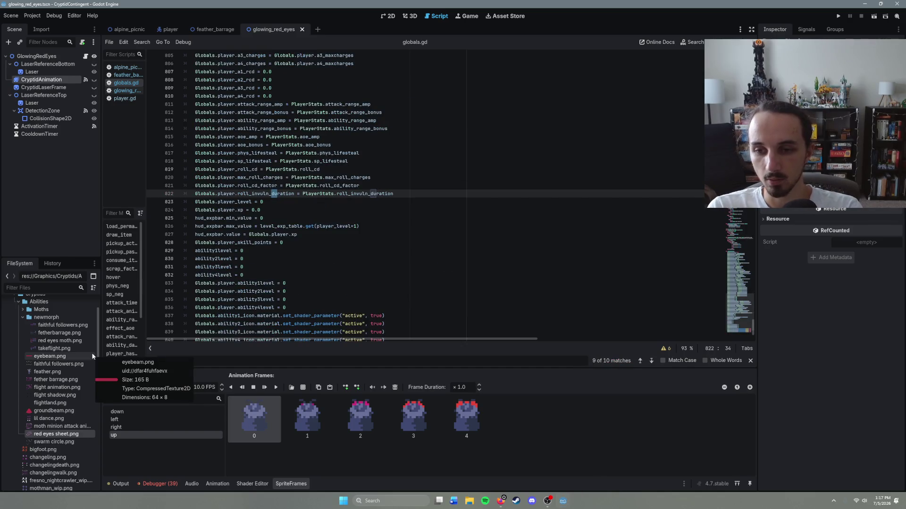
pyautogui.press('BackSpace')
pyautogui.press('BackSpace')
pyautogui.write('direction')
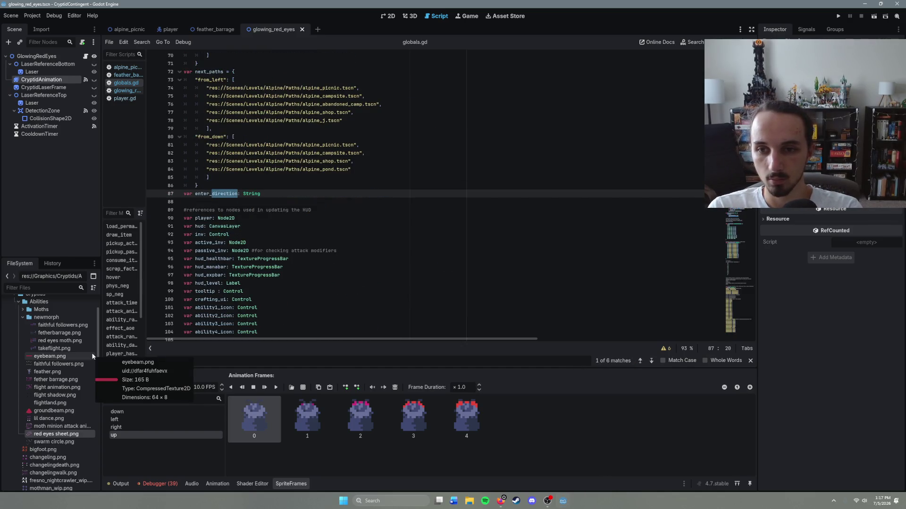
pyautogui.write('_to_face')
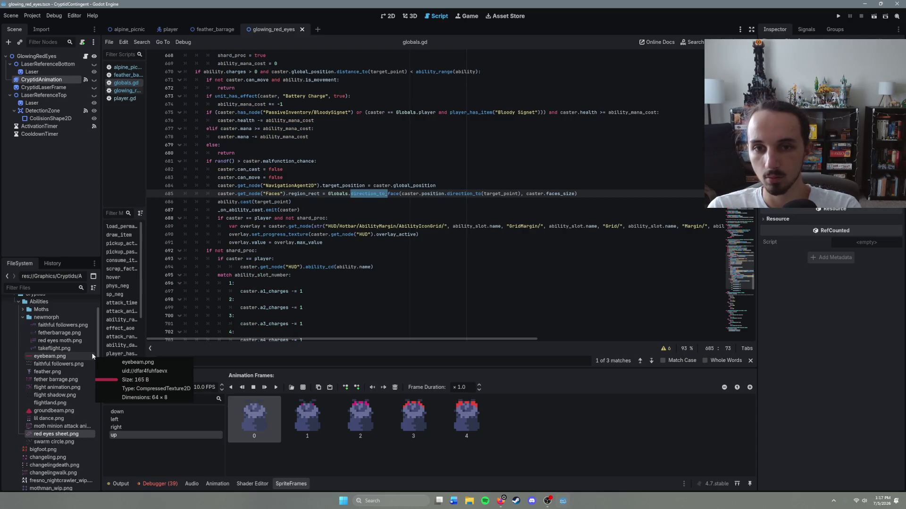
pyautogui.click(651, 361)
# Inspect the left and up Rect2 return lines of direction_to_face at line 722.
pyautogui.click(296, 218)
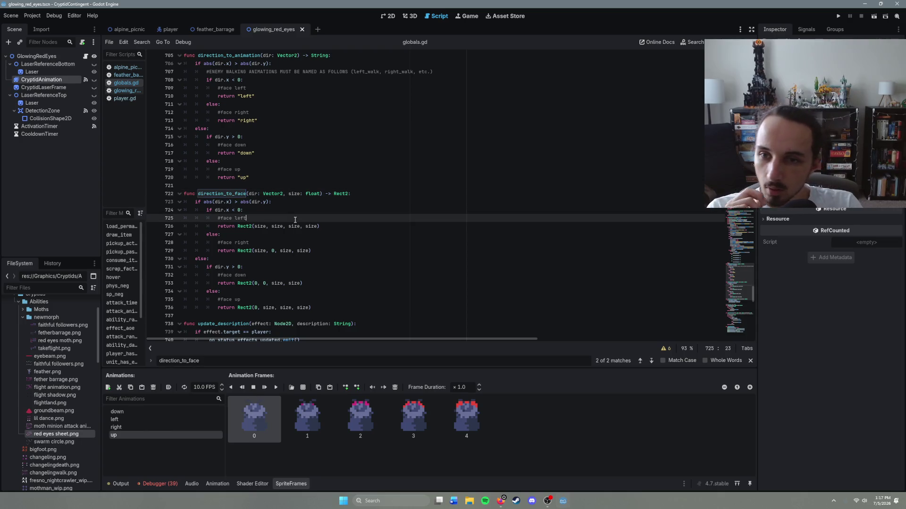
pyautogui.scroll(2, 320, 235)
pyautogui.scroll(3, 323, 231)
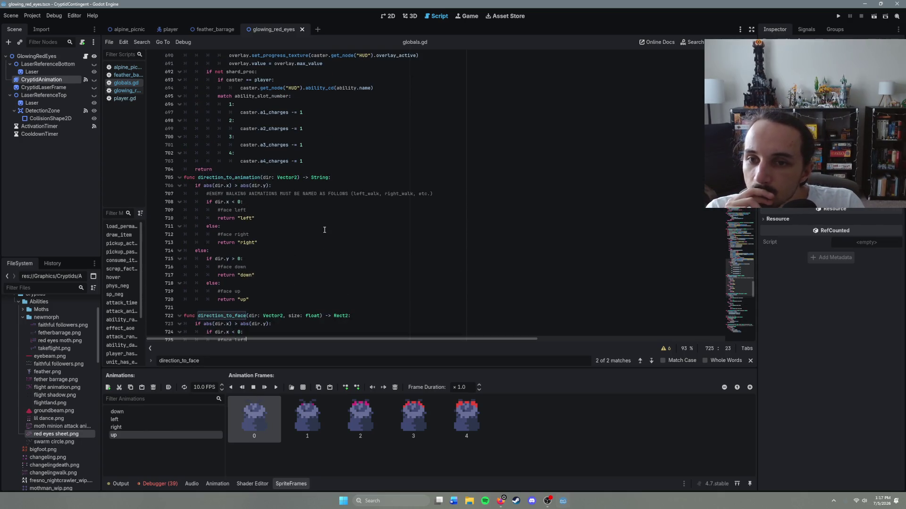
pyautogui.scroll(-2, 323, 230)
pyautogui.click(261, 251)
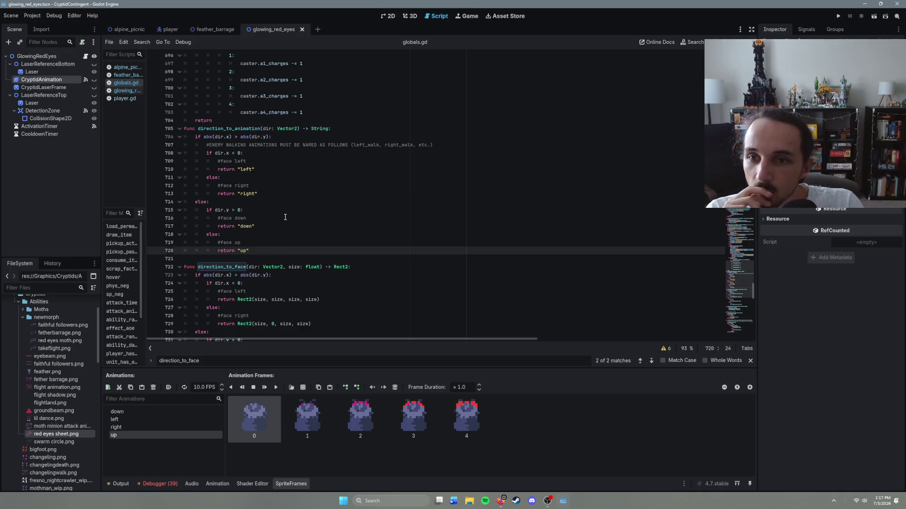
pyautogui.click(261, 169)
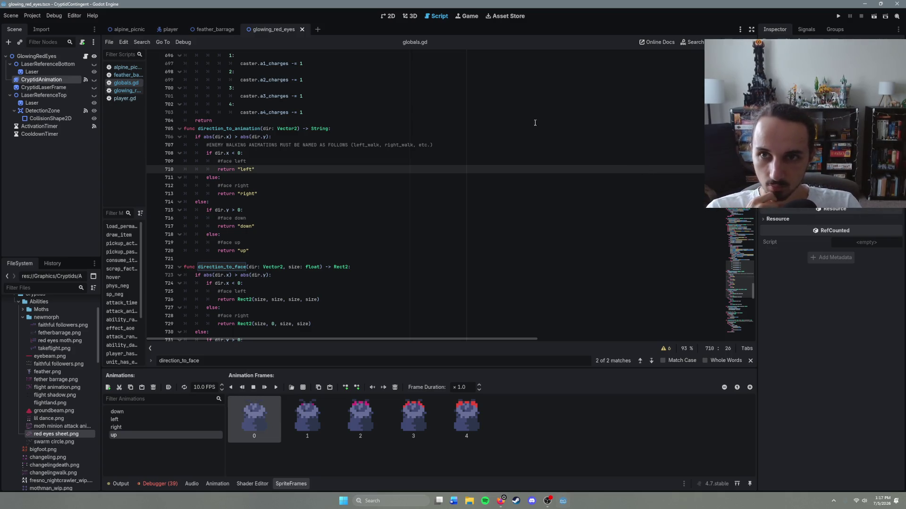
pyautogui.moveTo(217, 29)
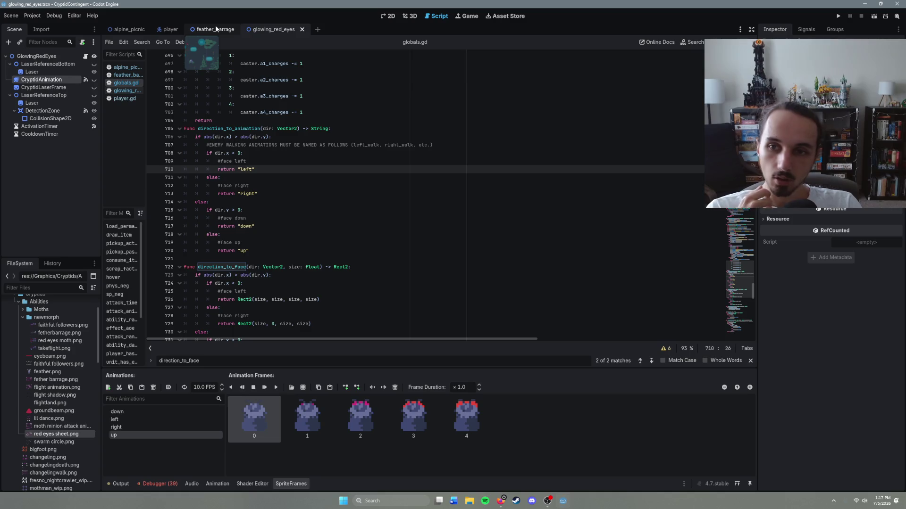
# In the feather_barrage script, begin a 'func direction' line after the last function.
pyautogui.click(222, 31)
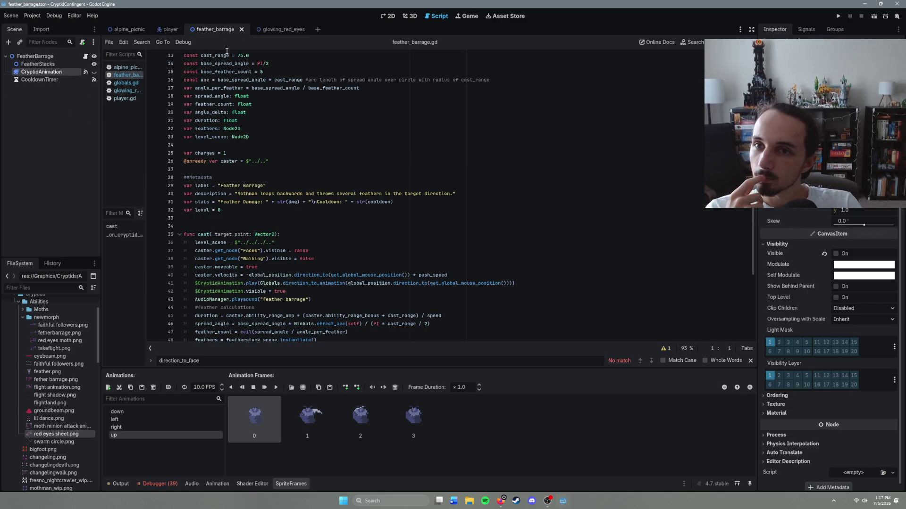
pyautogui.scroll(-4, 355, 186)
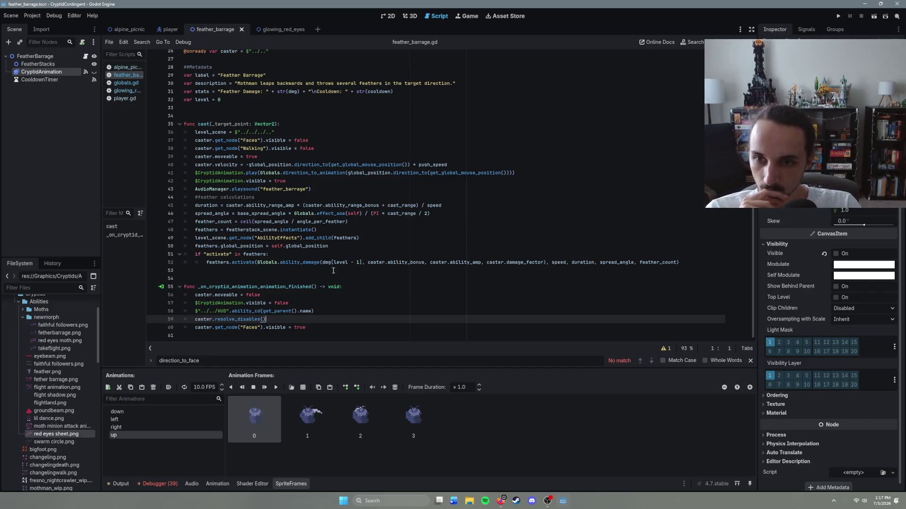
pyautogui.click(208, 335)
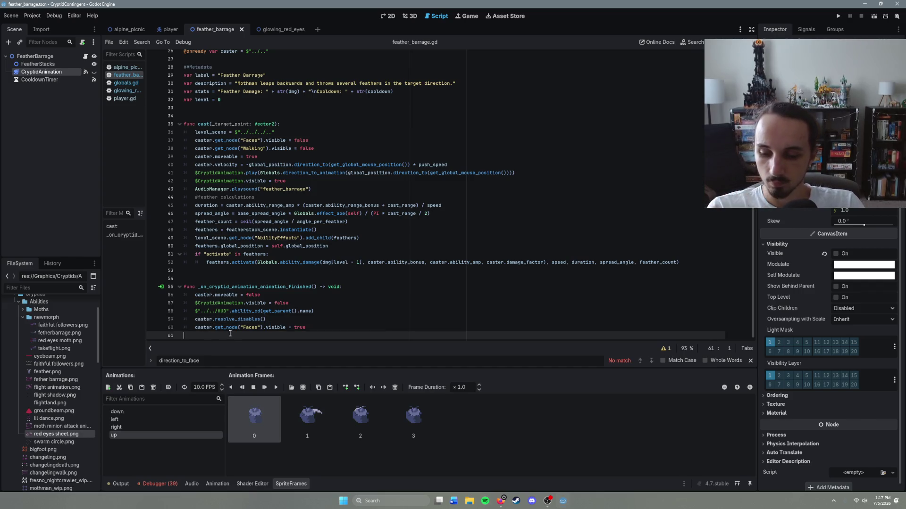
pyautogui.press('Return')
pyautogui.write('func diration')
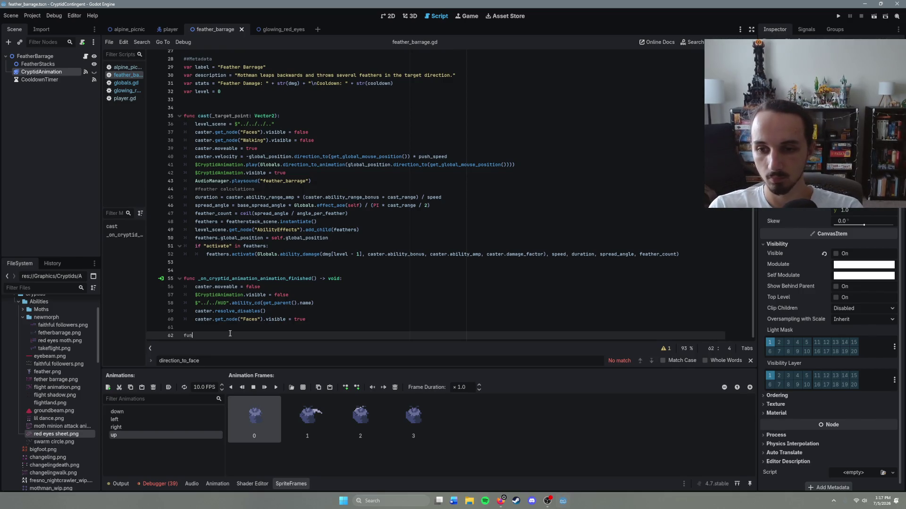
pyautogui.press('BackSpace')
pyautogui.press('BackSpace')
pyautogui.press('BackSpace')
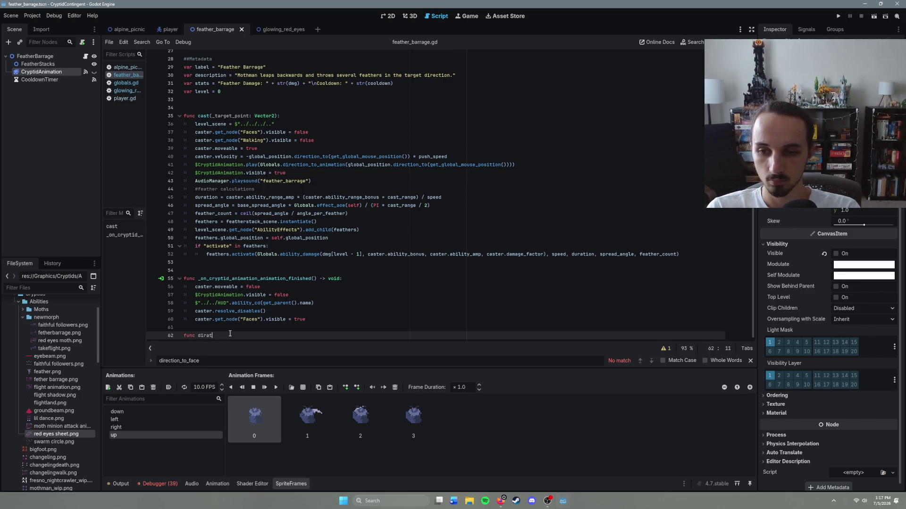
pyautogui.write('irection_')
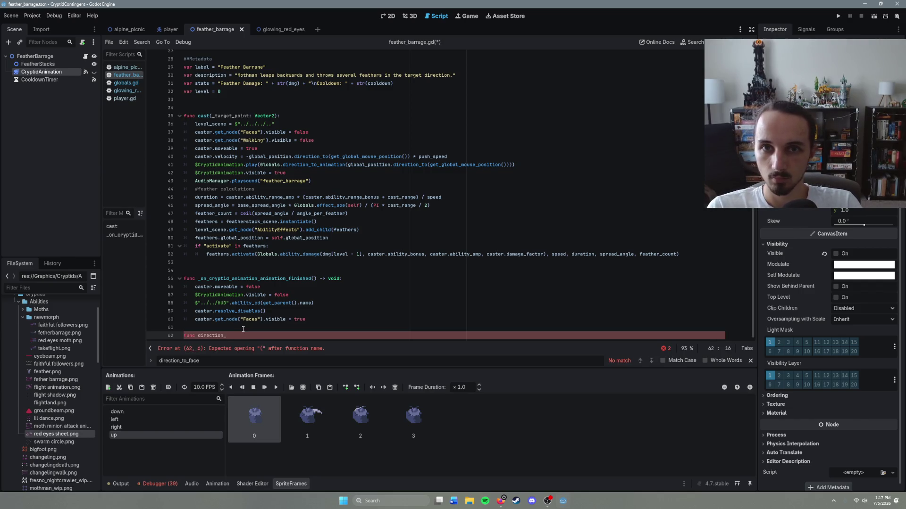
# Delete the half-written func line, save feather_barrage unchanged, and return to glowing_red_eyes.
pyautogui.hotkey('shift', 'Home')
pyautogui.press('BackSpace')
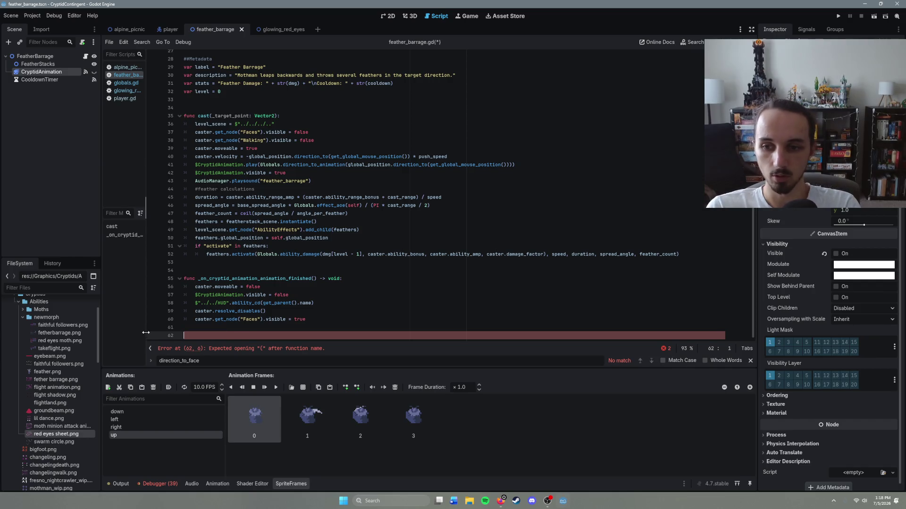
pyautogui.press('BackSpace')
pyautogui.hotkey('ctrl', 's')
pyautogui.click(282, 29)
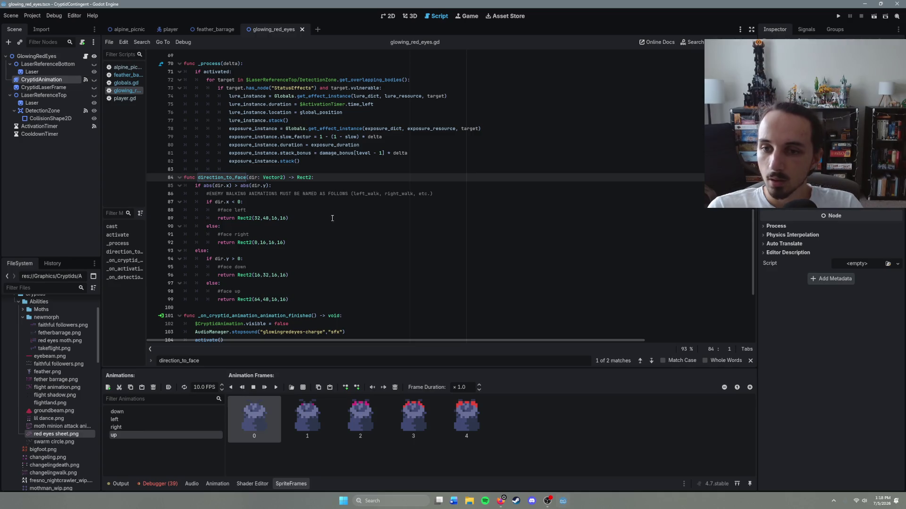
# At the end of glowing_red_eyes.gd, add func direction_to_frame(direction: String).
pyautogui.scroll(-5, 325, 293)
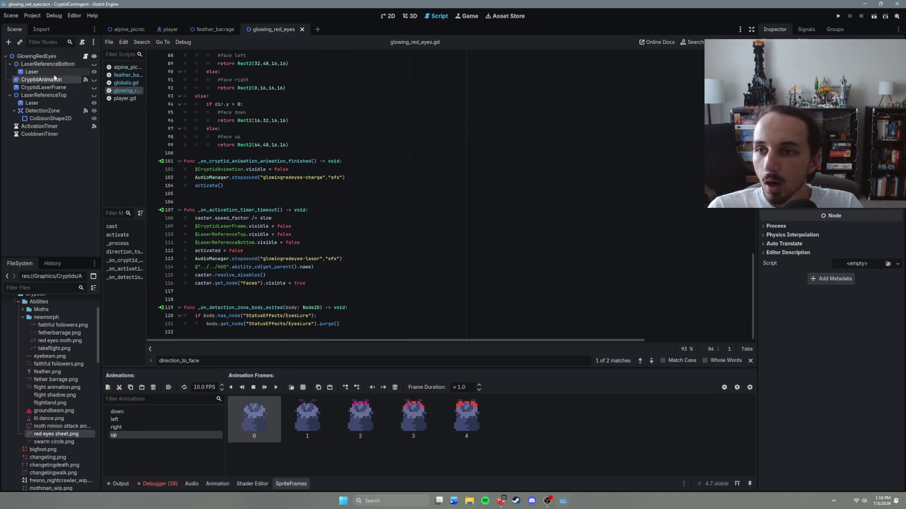
pyautogui.click(205, 332)
pyautogui.press('Return')
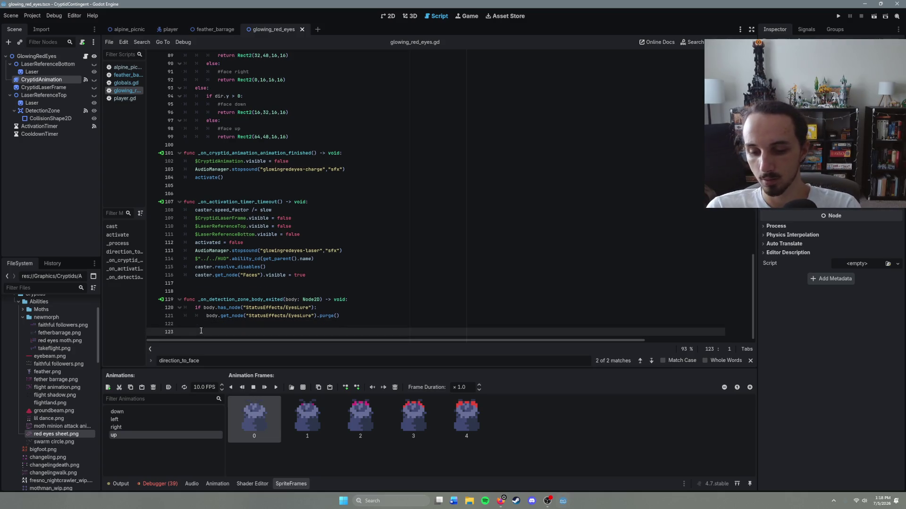
pyautogui.write('fun')
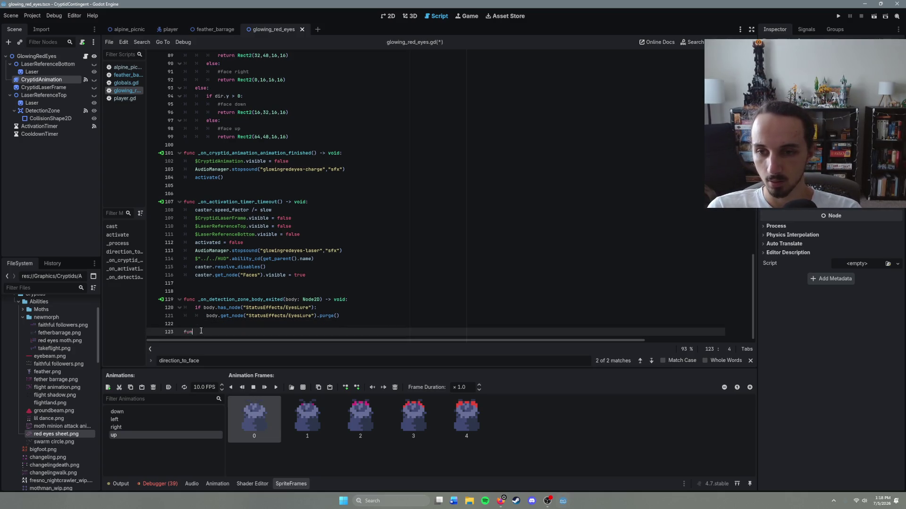
pyautogui.write('c direction_')
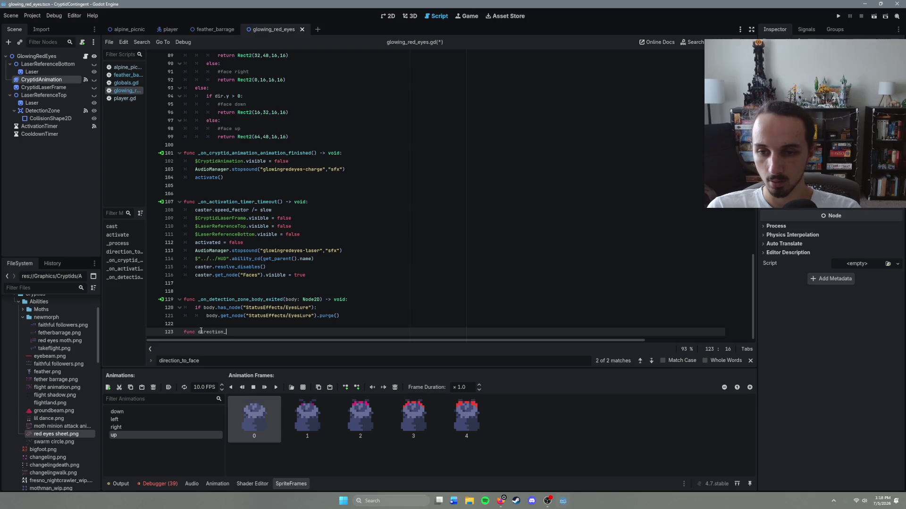
pyautogui.write('to_')
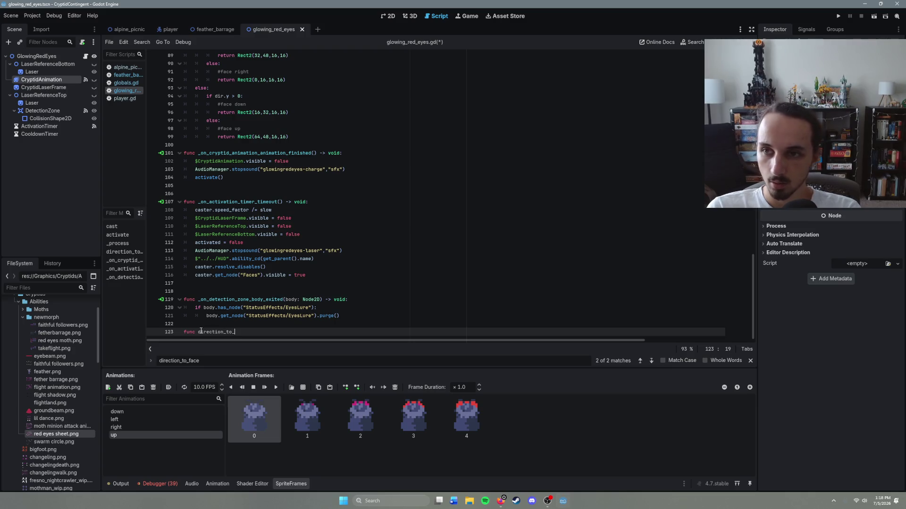
pyautogui.scroll(1, 201, 331)
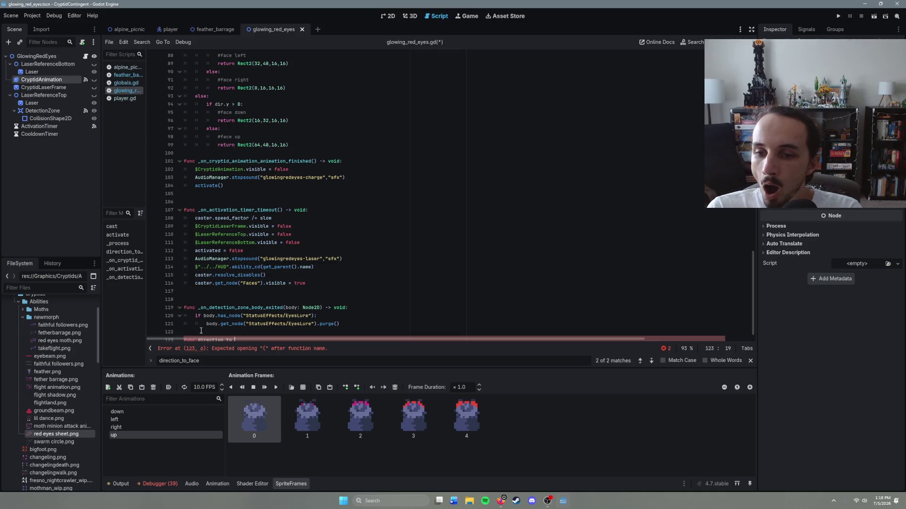
pyautogui.write('frame')
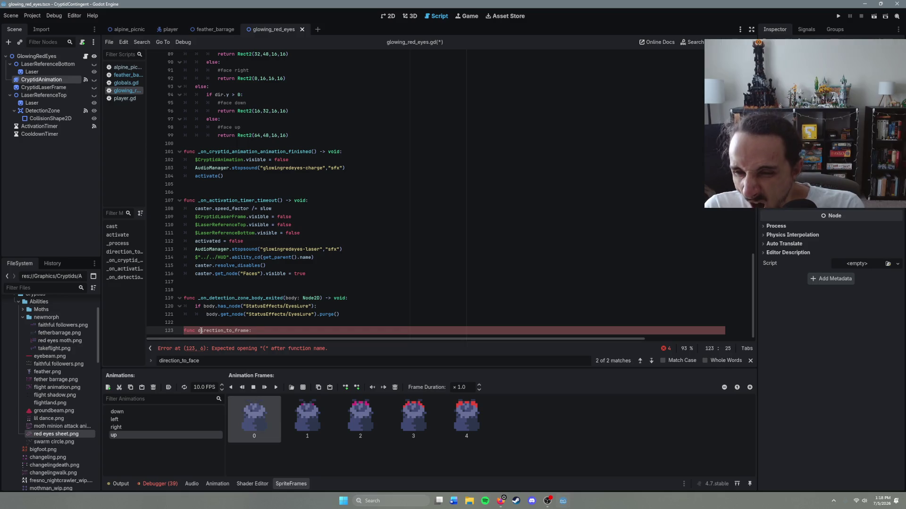
pyautogui.write('()')
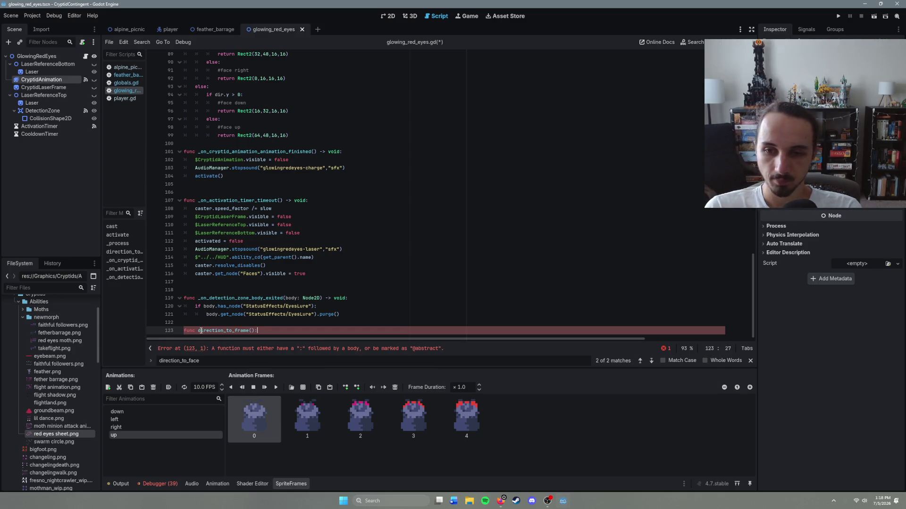
pyautogui.click(251, 331)
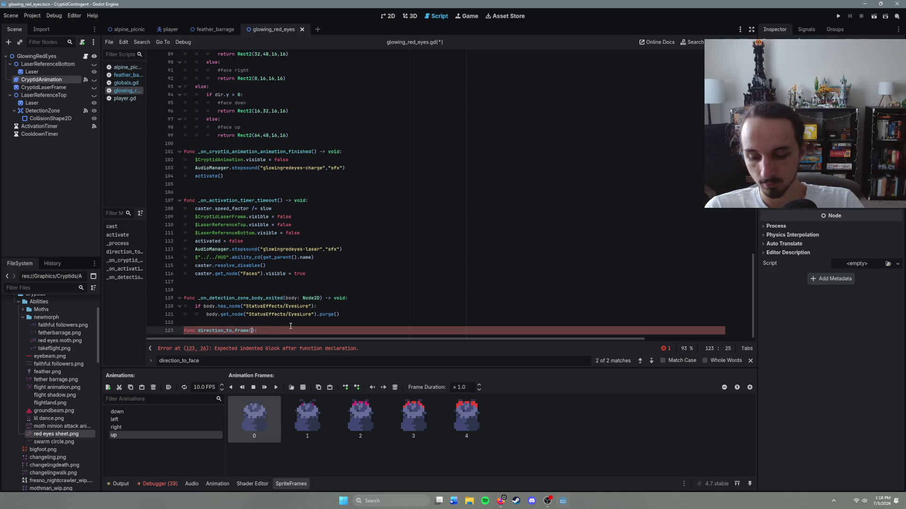
pyautogui.write('direction:')
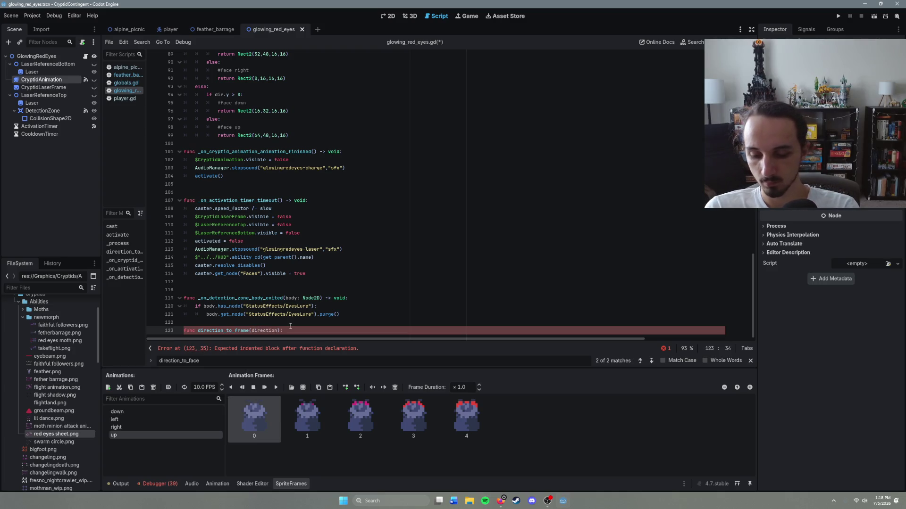
pyautogui.write(' String')
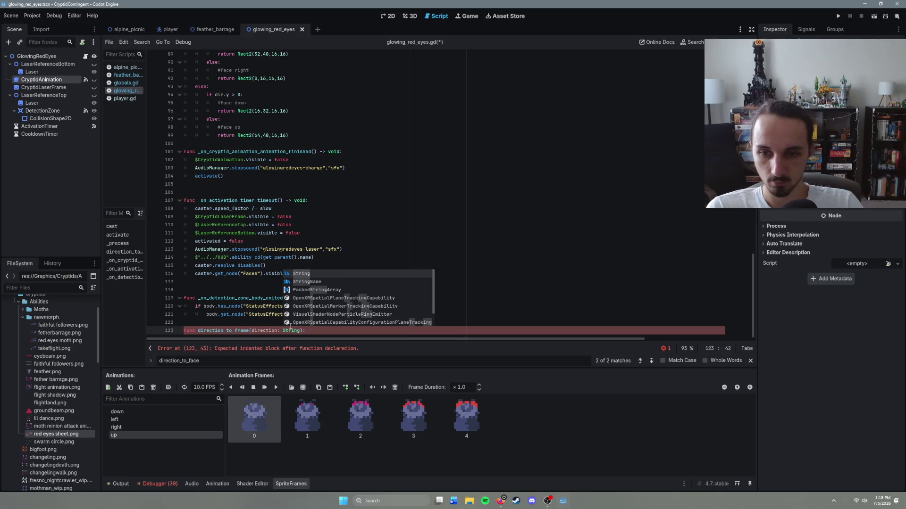
pyautogui.click(314, 331)
# Begin the body with match direction: and an "up" case that uses pass.
pyautogui.press('Return')
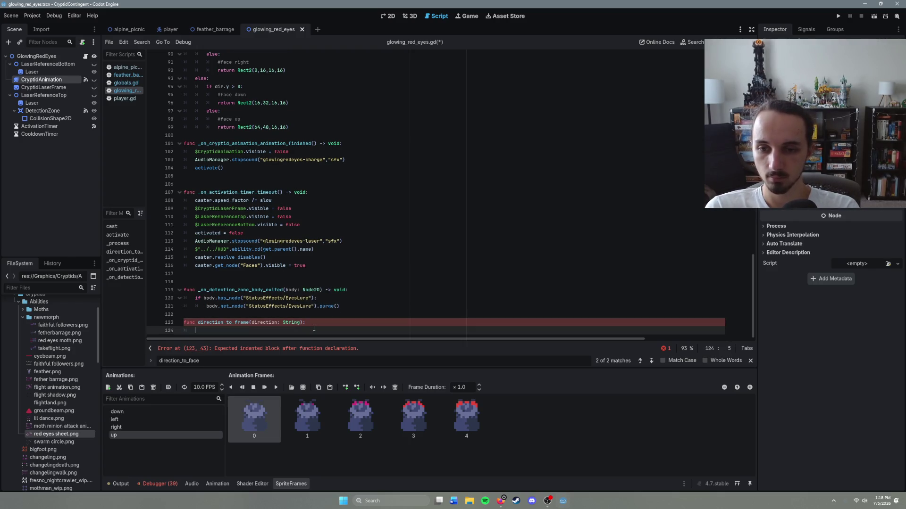
pyautogui.write('match st')
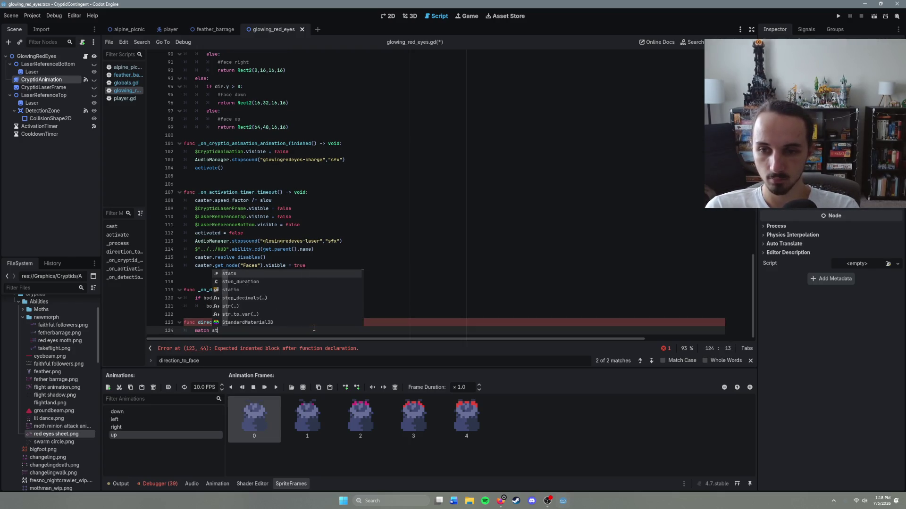
pyautogui.press('BackSpace')
pyautogui.press('BackSpace')
pyautogui.write('direction:')
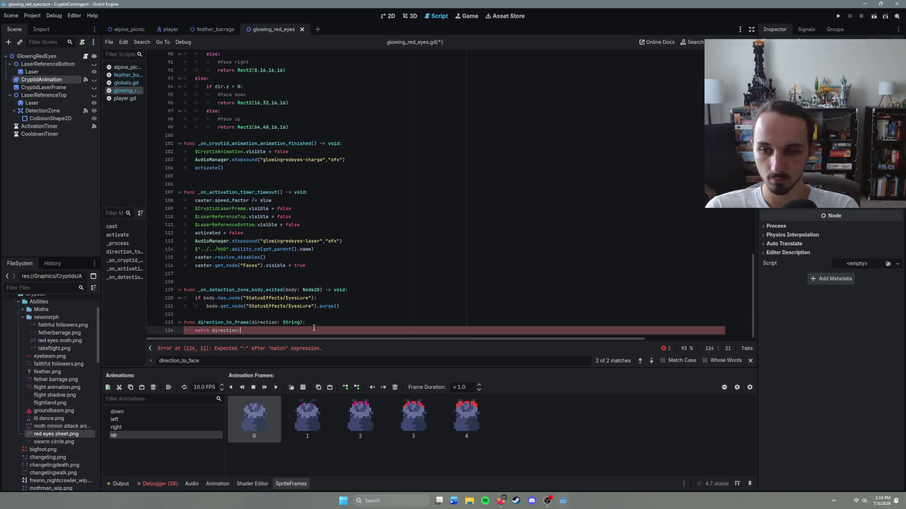
pyautogui.press('Return')
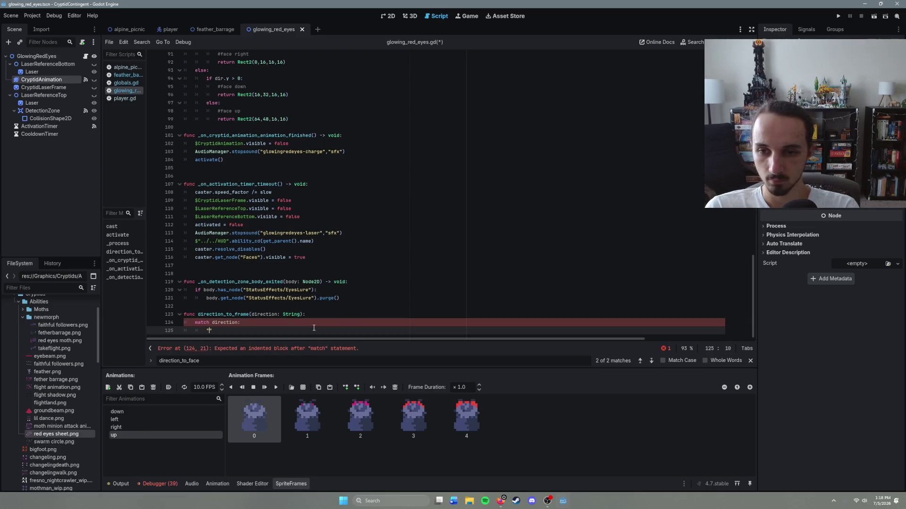
pyautogui.write('"up":')
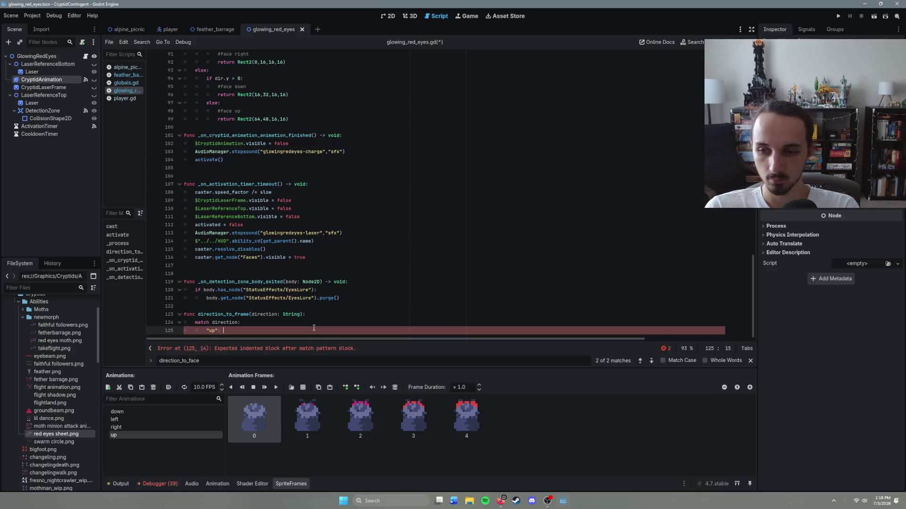
pyautogui.write('ass')
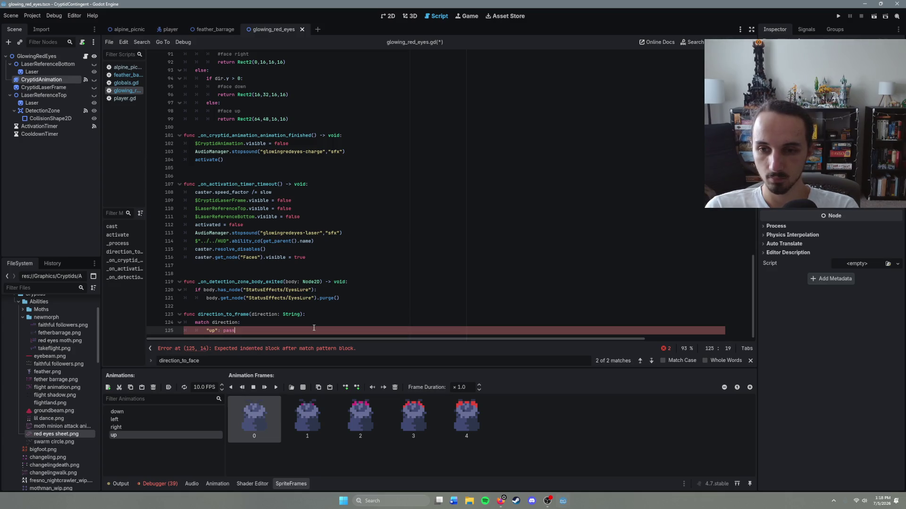
pyautogui.press('Return')
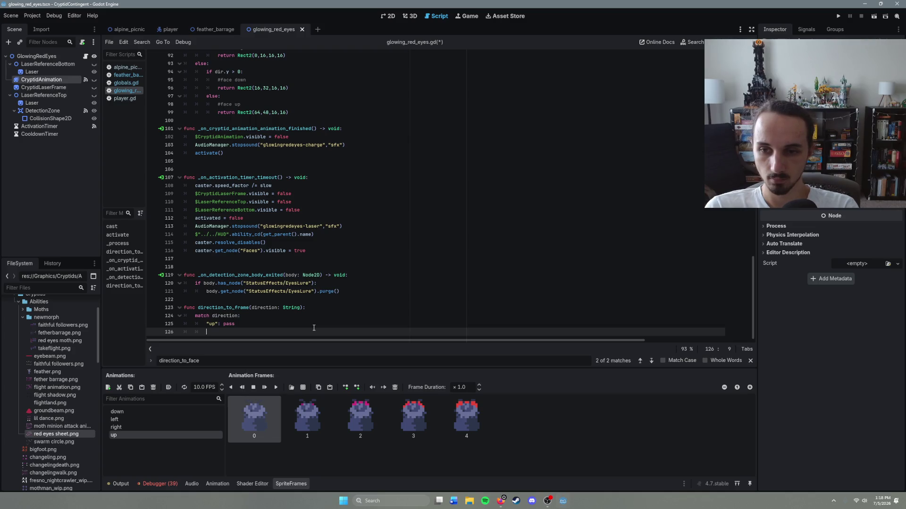
pyautogui.write('"')
pyautogui.press('BackSpace')
pyautogui.press('BackSpace')
pyautogui.press('BackSpace')
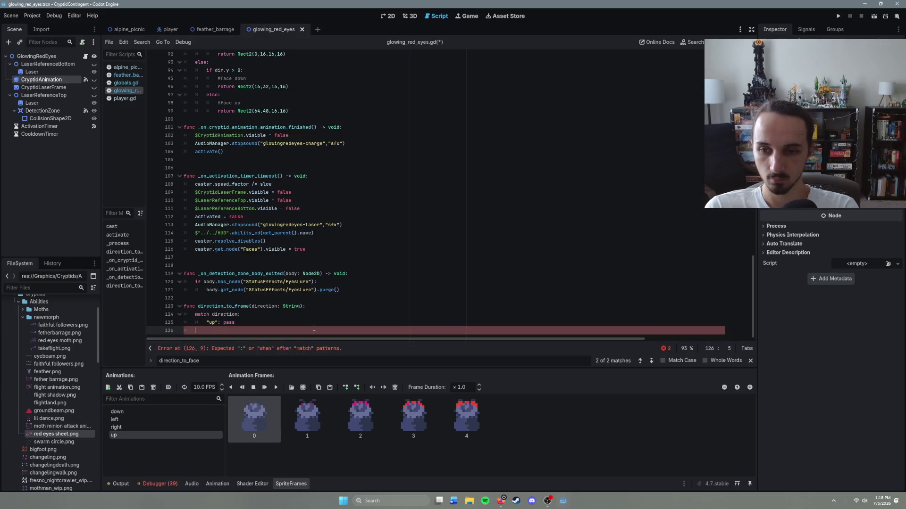
pyautogui.press('Return')
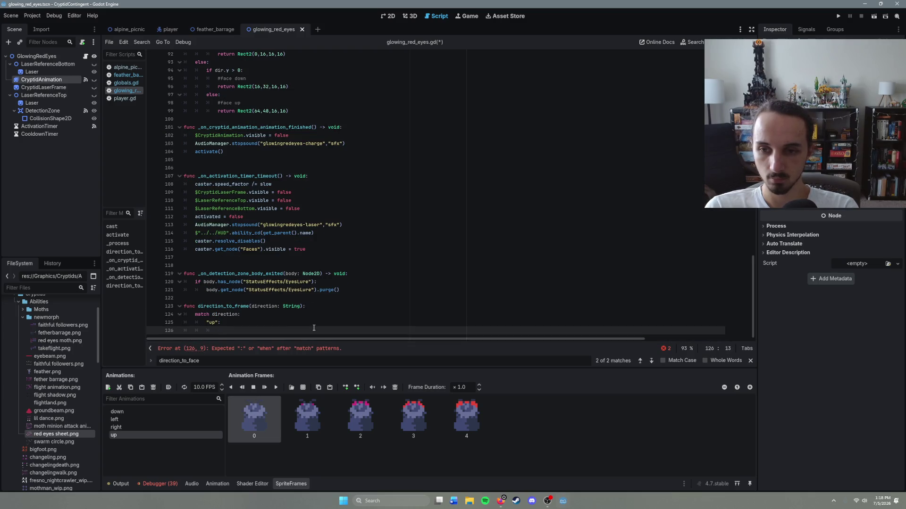
pyautogui.write('pas')
pyautogui.press('Return')
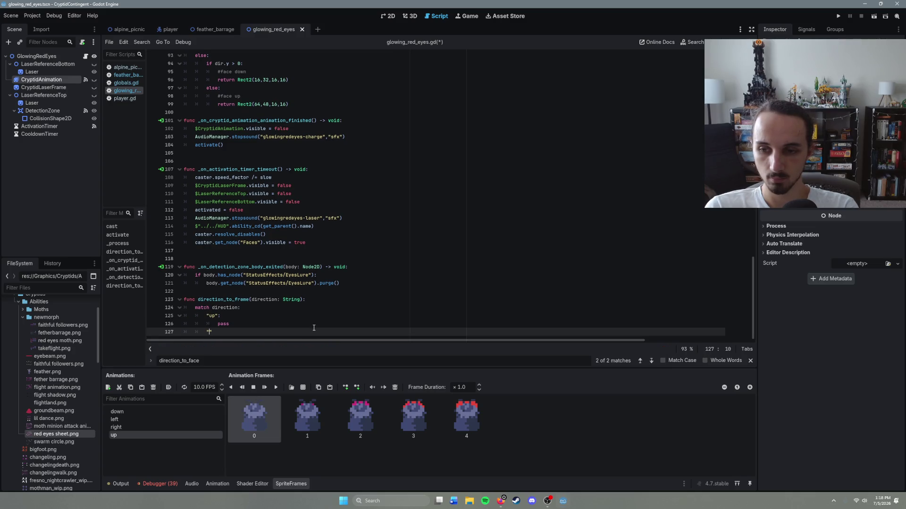
# Add "down", "left" and "right" cases, each with pass.
pyautogui.write('l')
pyautogui.press('BackSpace')
pyautogui.press('BackSpace')
pyautogui.press('BackSpace')
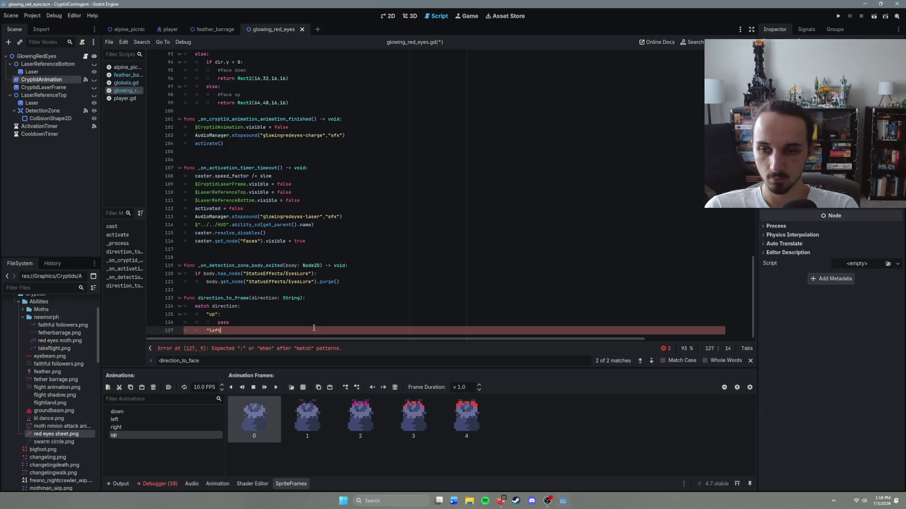
pyautogui.write('wn":')
pyautogui.press('Return')
pyautogui.write('pass')
pyautogui.press('Return')
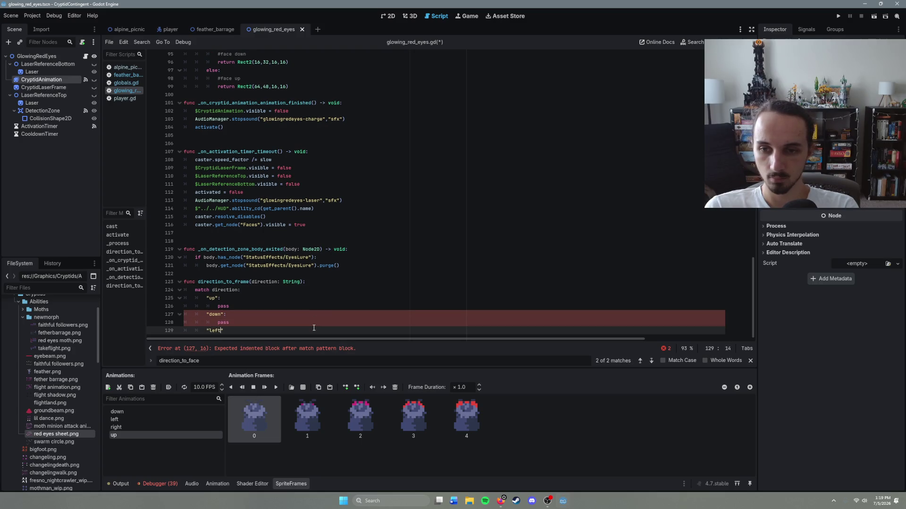
pyautogui.write('"')
pyautogui.press('Return')
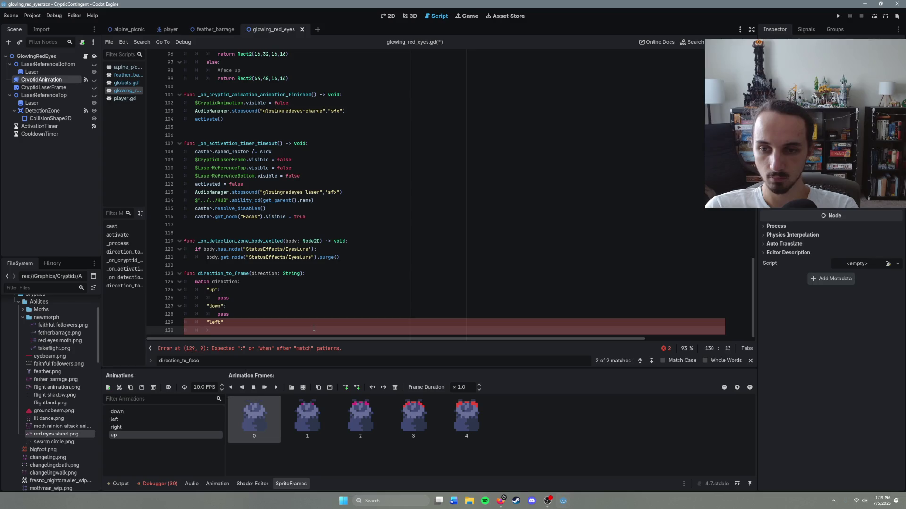
pyautogui.write('pass')
pyautogui.press('Return')
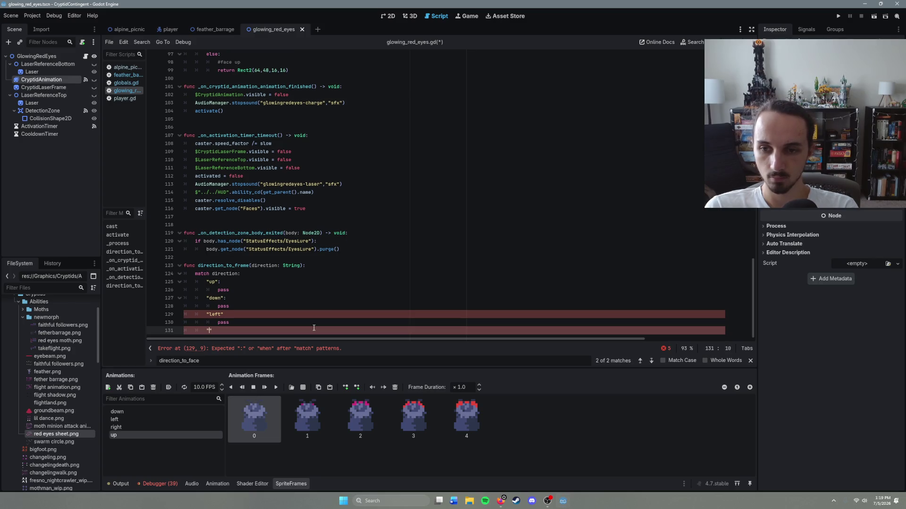
pyautogui.write('right"')
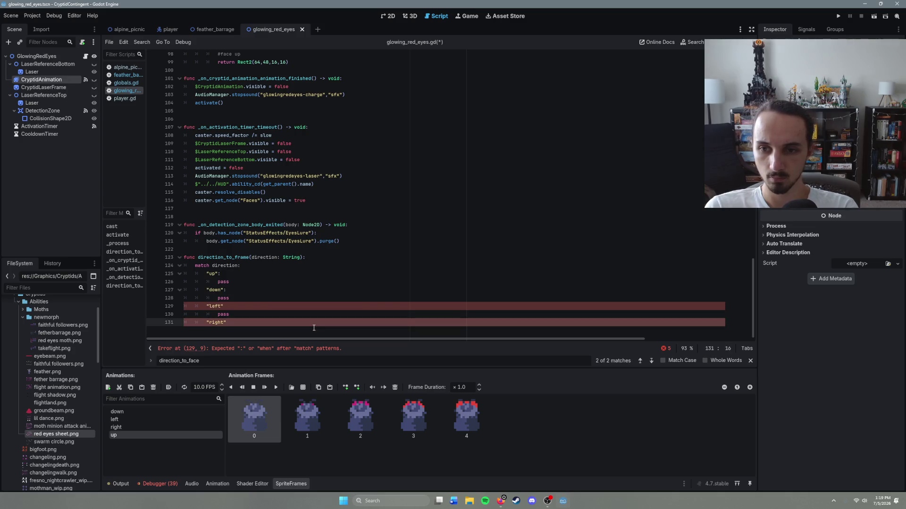
pyautogui.write(':')
pyautogui.press('Return')
pyautogui.write('pass')
# Fix the left case's colon, save, and start replacing the up case's pass with return.
pyautogui.click(257, 306)
pyautogui.write(':')
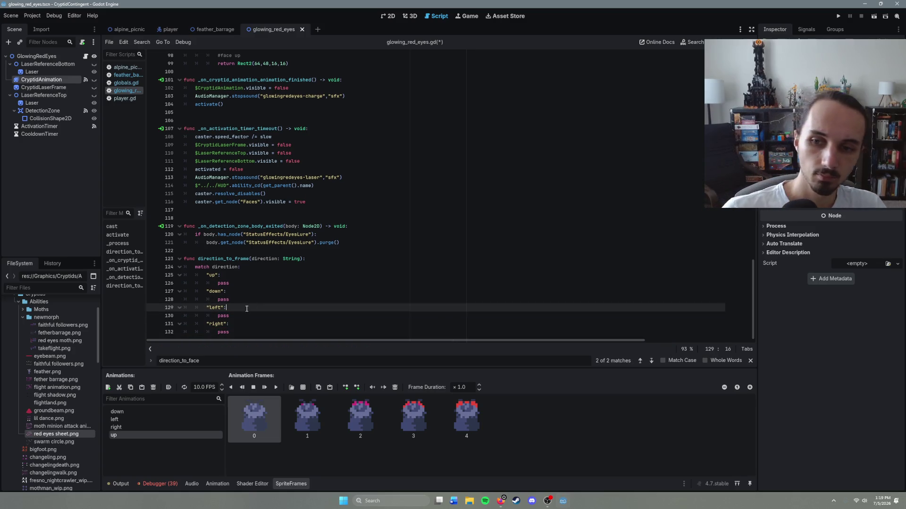
pyautogui.click(247, 333)
pyautogui.hotkey('ctrl', 's')
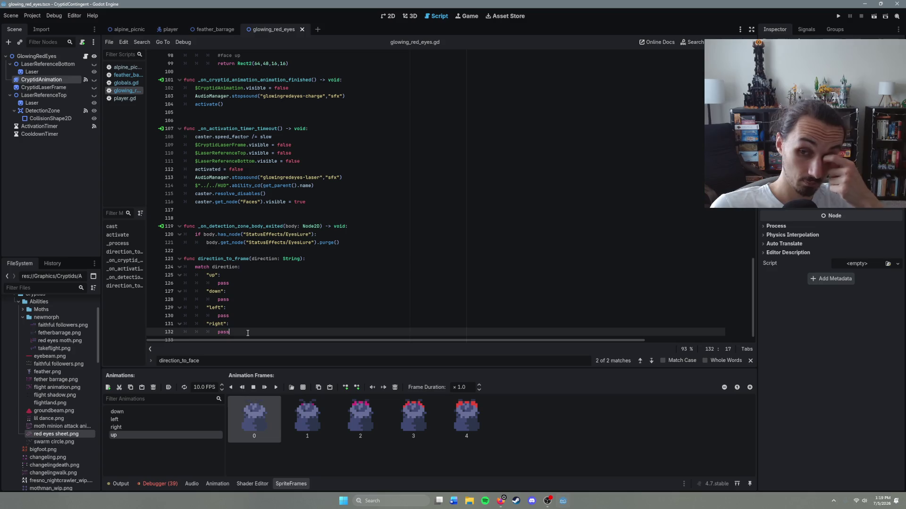
pyautogui.doubleClick(239, 285)
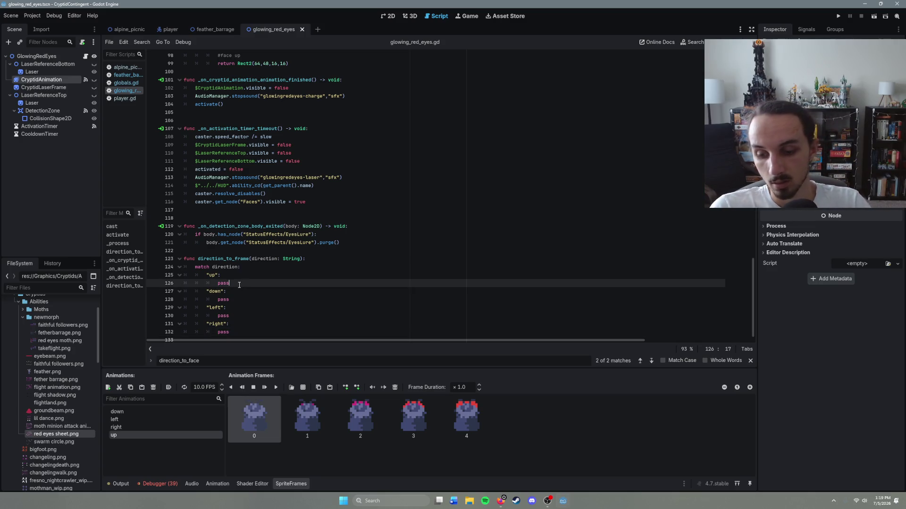
pyautogui.write('return')
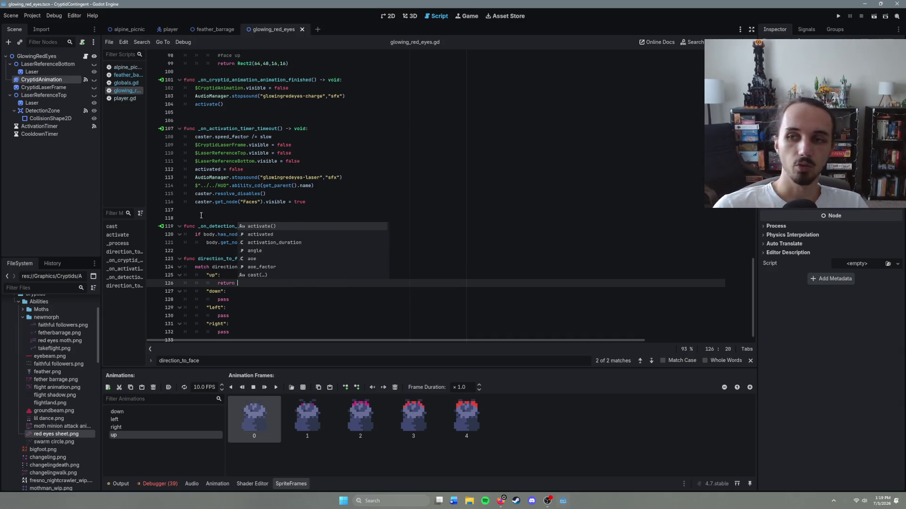
# Select CryptidLaserFrame to view its 16×16 texture region at 64, 48.
pyautogui.click(43, 87)
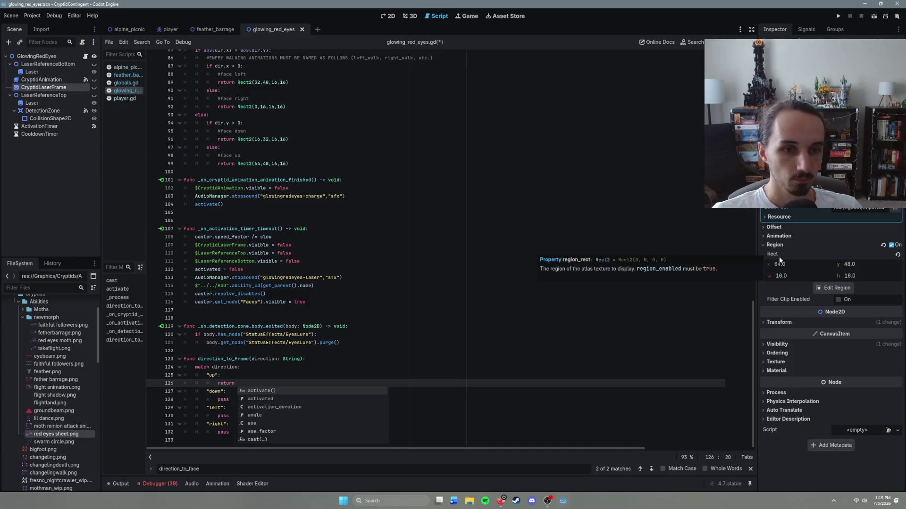
# Open CryptidLaserFrame's region editor and set the grid step to 16 × 16 px.
pyautogui.click(849, 290)
pyautogui.scroll(5, 489, 250)
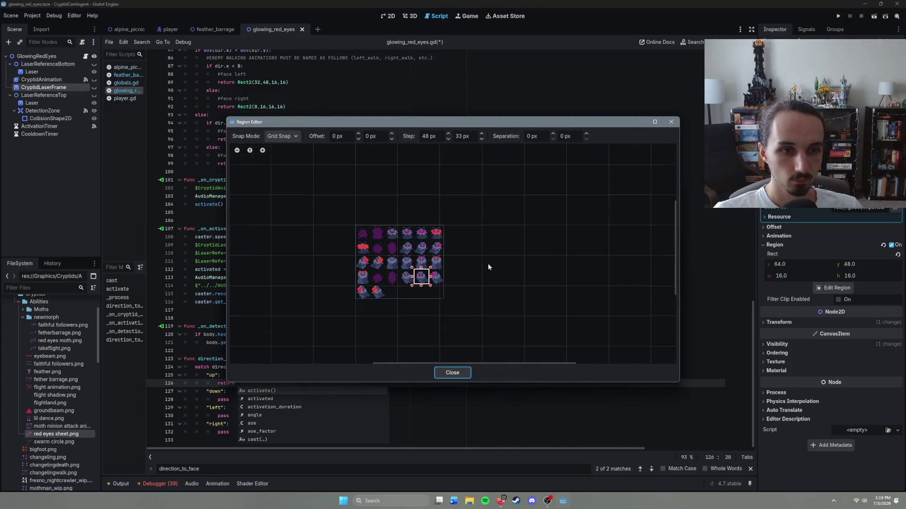
pyautogui.click(453, 251)
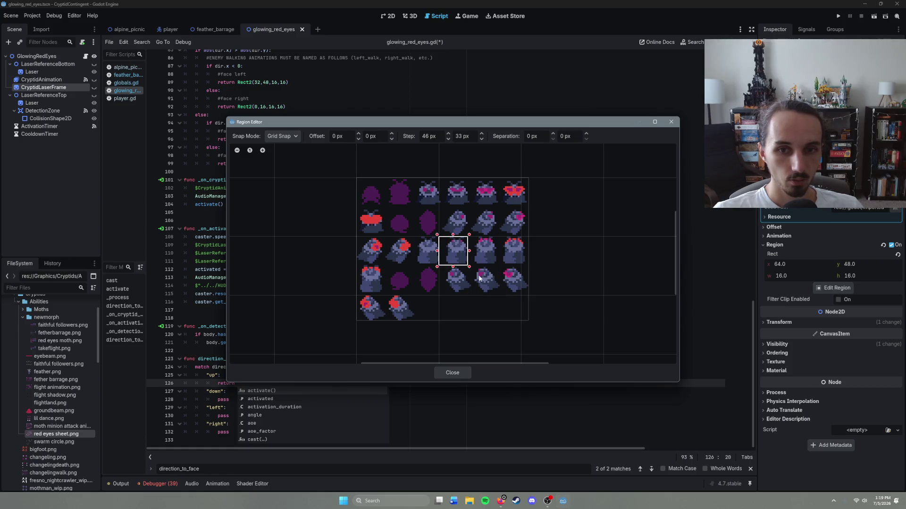
pyautogui.click(444, 210)
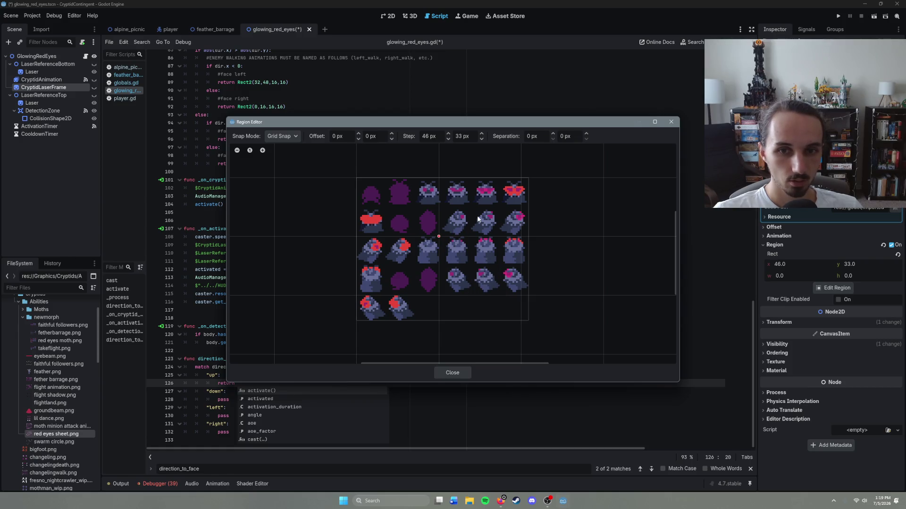
pyautogui.click(373, 224)
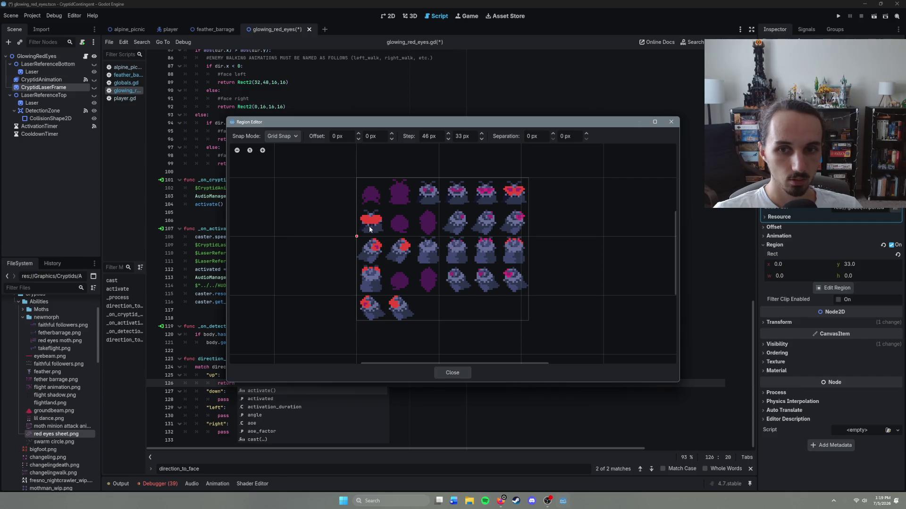
pyautogui.click(481, 134)
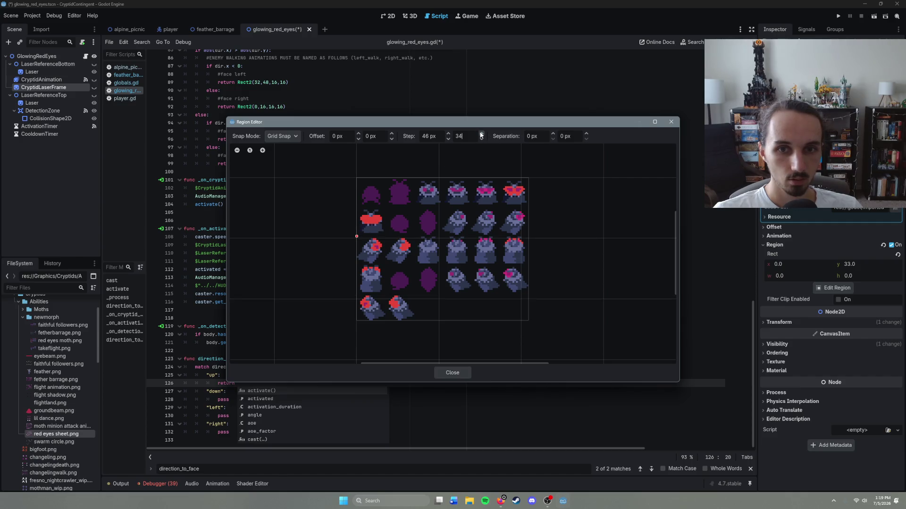
pyautogui.click(481, 134)
pyautogui.scroll(-13, 481, 139)
pyautogui.scroll(-5, 482, 140)
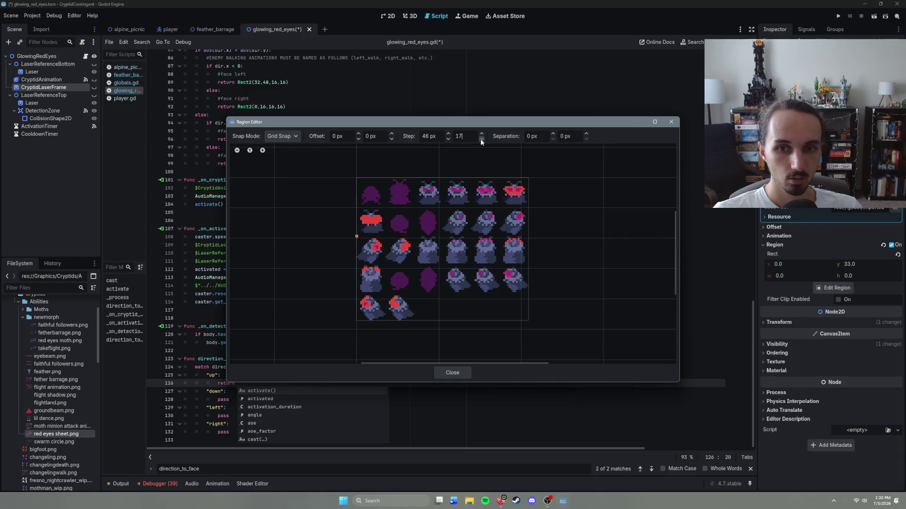
pyautogui.click(481, 139)
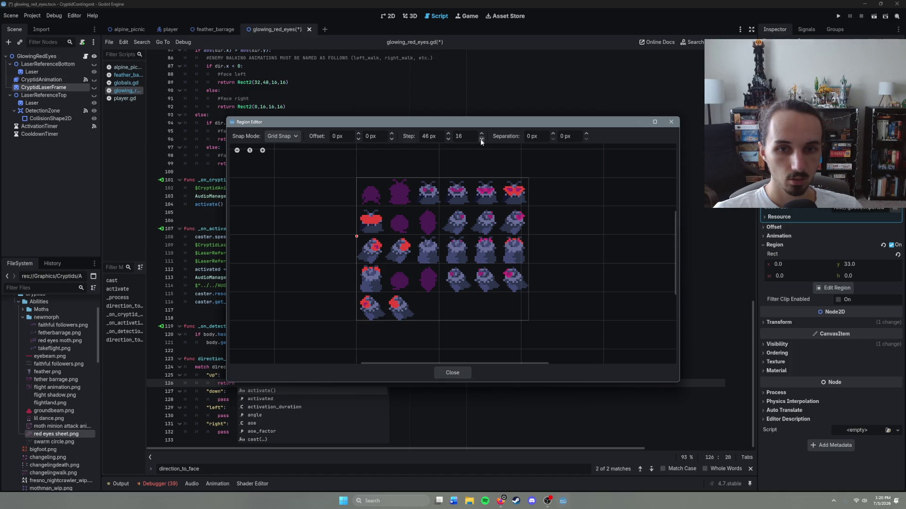
pyautogui.moveTo(446, 137); pyautogui.dragTo(449, 139)
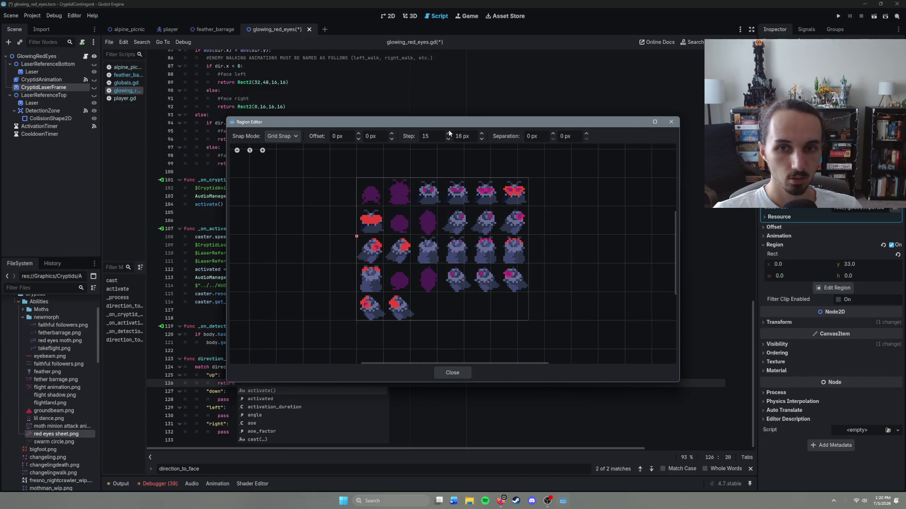
pyautogui.click(447, 134)
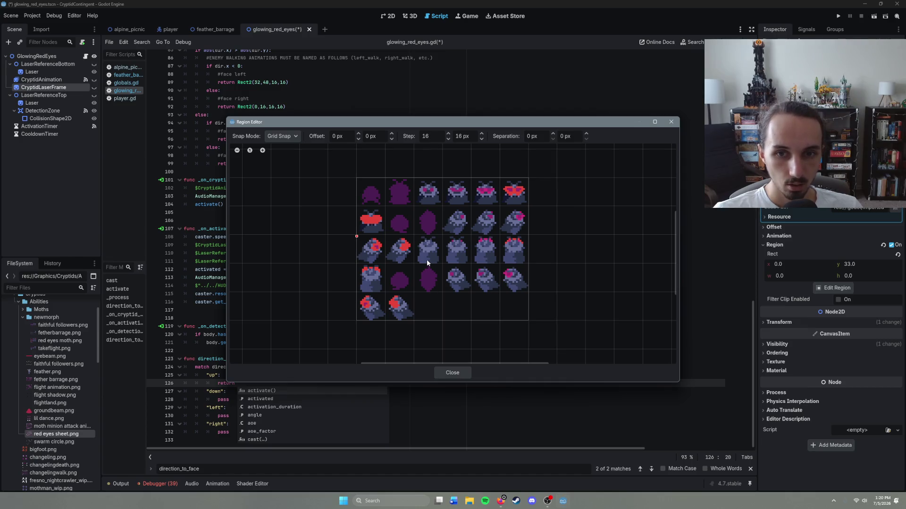
# Set the region editor's grid separation back to 0.
pyautogui.scroll(4, 439, 254)
pyautogui.scroll(3, 439, 254)
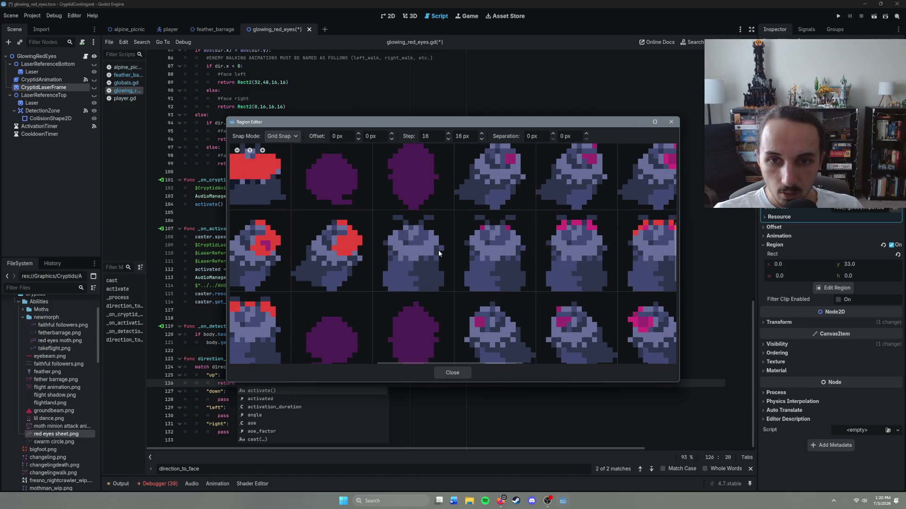
pyautogui.scroll(-2, 439, 253)
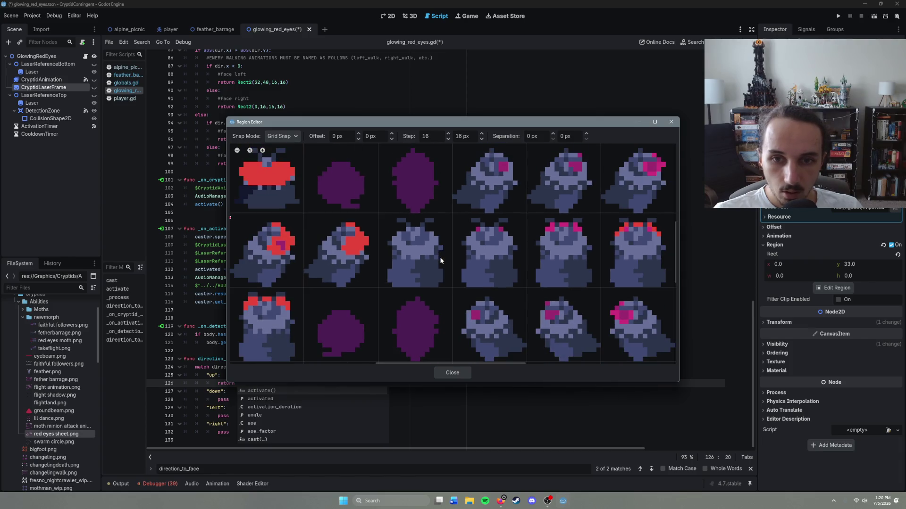
pyautogui.scroll(-5, 440, 260)
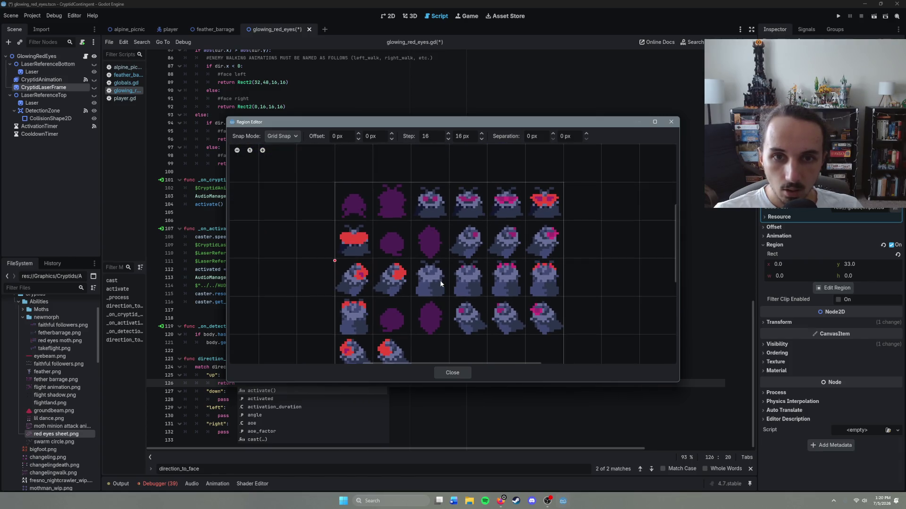
pyautogui.click(553, 134)
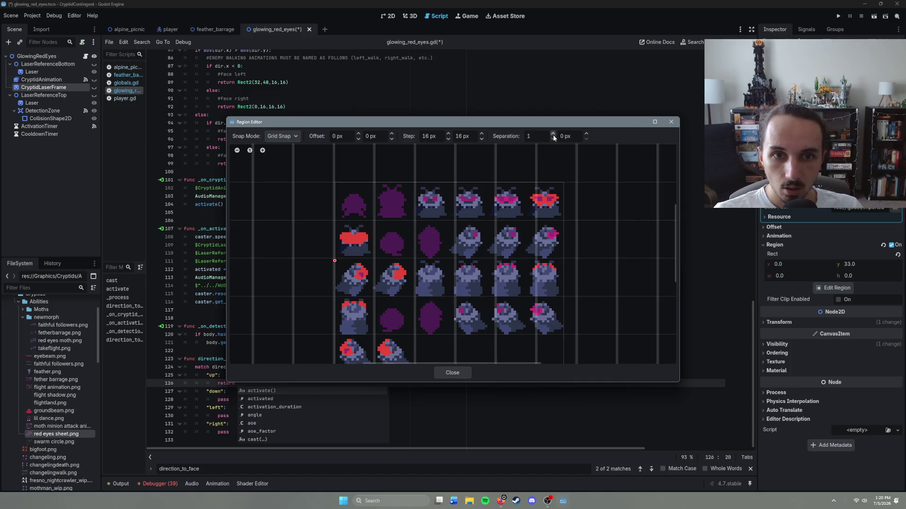
pyautogui.click(554, 138)
pyautogui.scroll(-2, 471, 258)
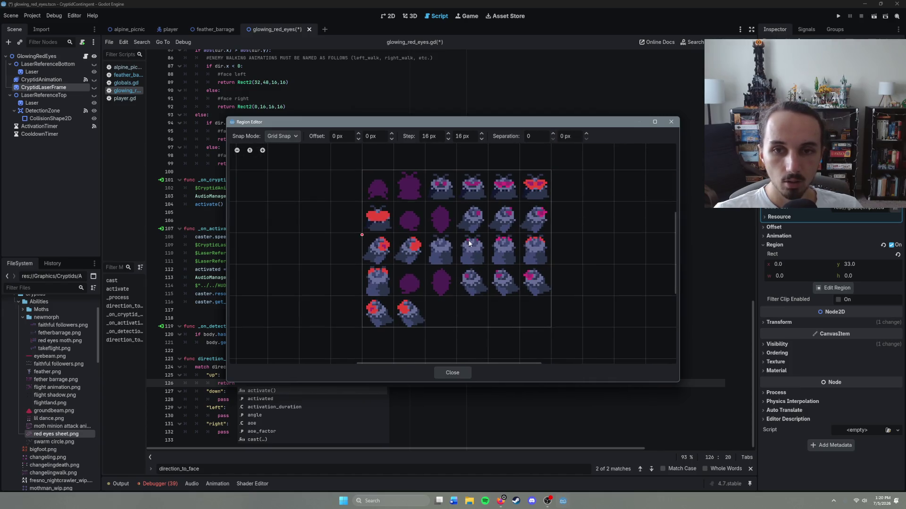
pyautogui.click(399, 219)
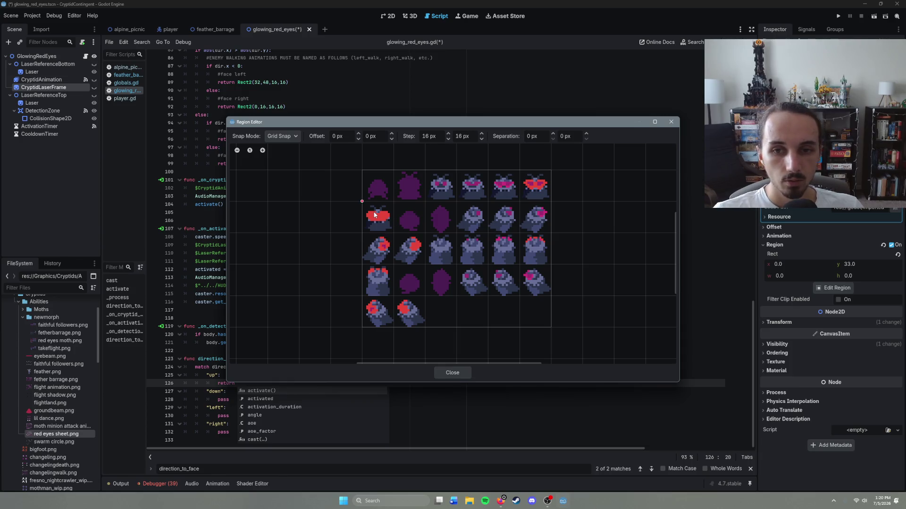
# Select the up-facing sprite cell at 0, 48 to read its Rect, then close the editor.
pyautogui.moveTo(370, 213); pyautogui.dragTo(391, 225)
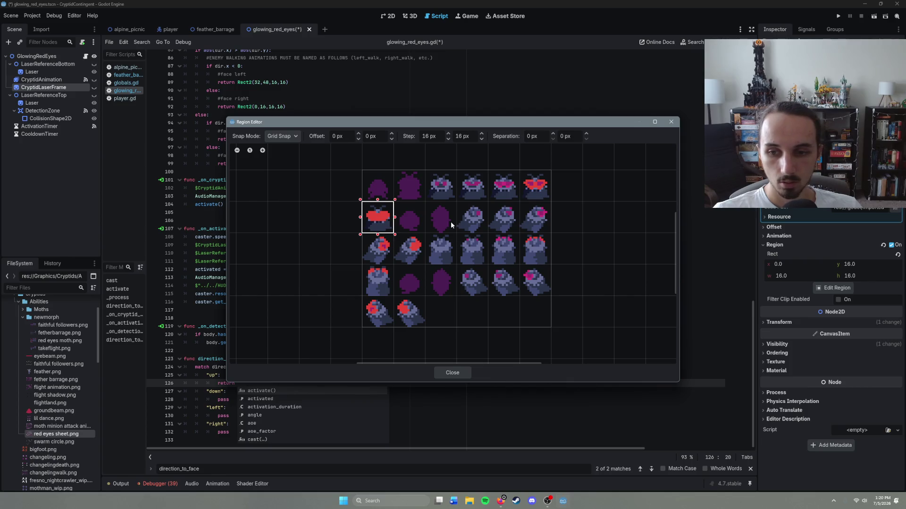
pyautogui.click(367, 269)
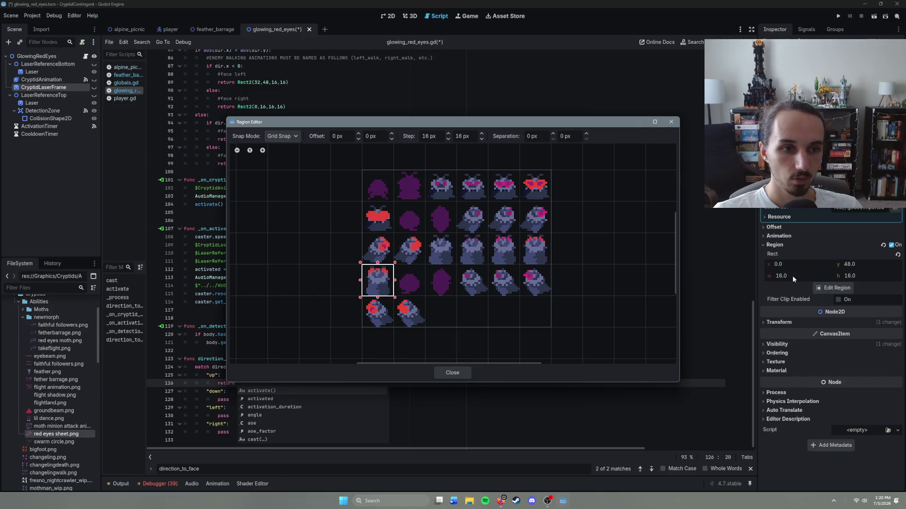
pyautogui.click(423, 419)
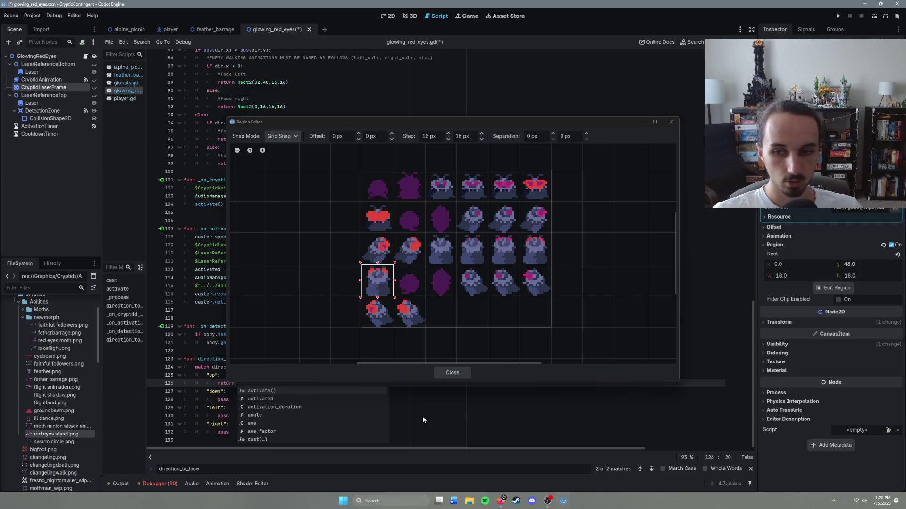
pyautogui.click(457, 372)
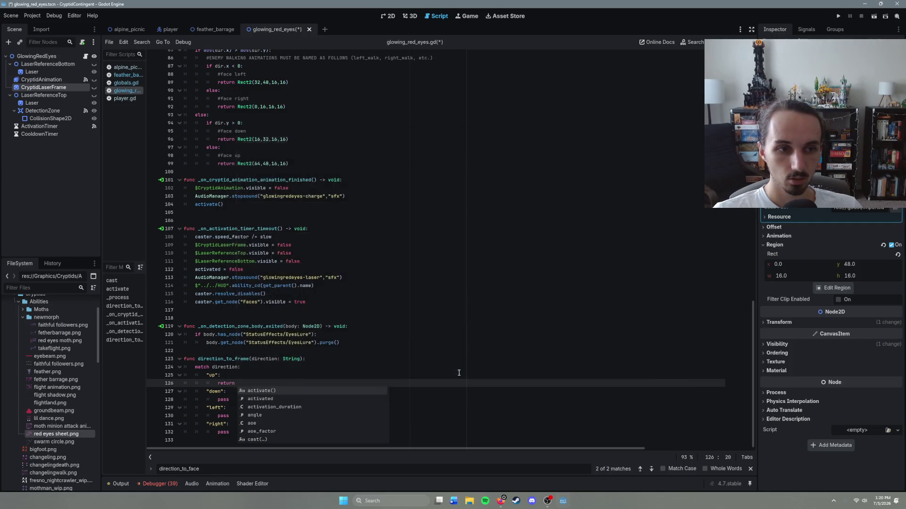
# Write return Rect2(0, 48, 16, 16) under the "up" case, then move to the down case's pass.
pyautogui.rightClick(780, 256)
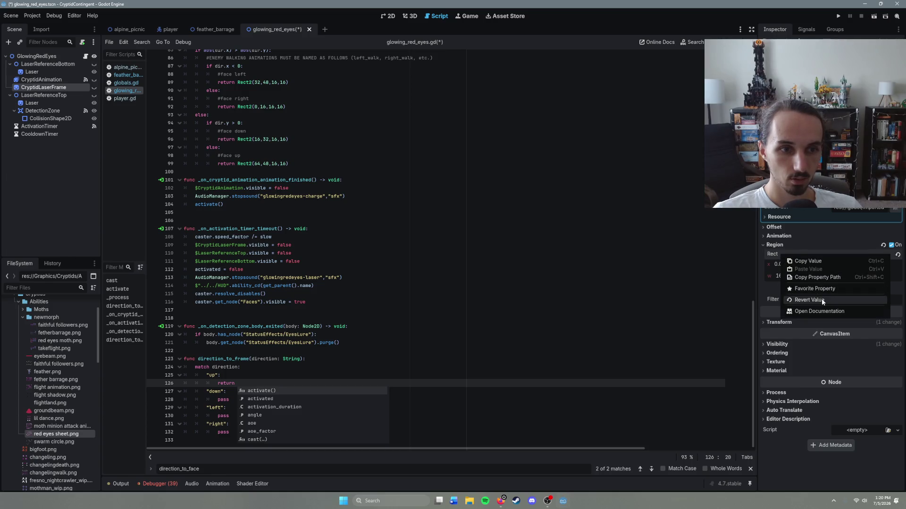
pyautogui.click(811, 263)
pyautogui.click(258, 383)
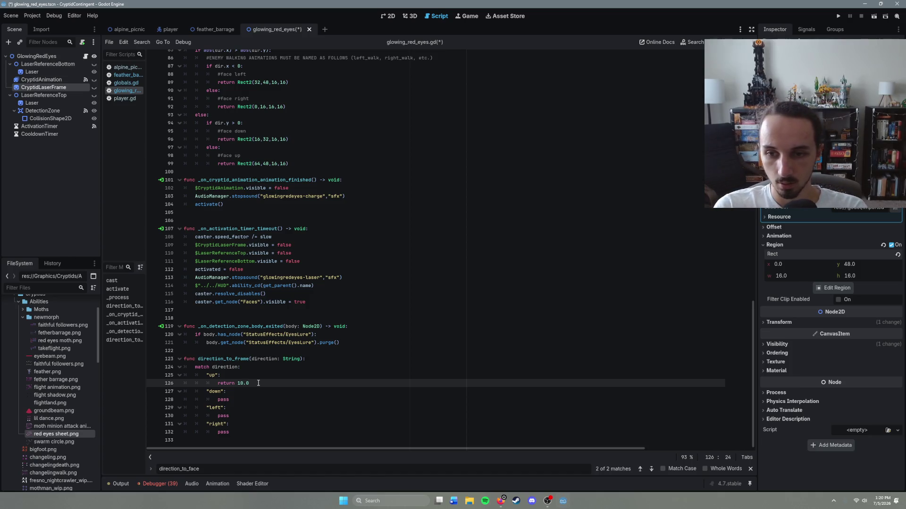
pyautogui.write('REc')
pyautogui.press('BackSpace')
pyautogui.press('BackSpace')
pyautogui.write('e')
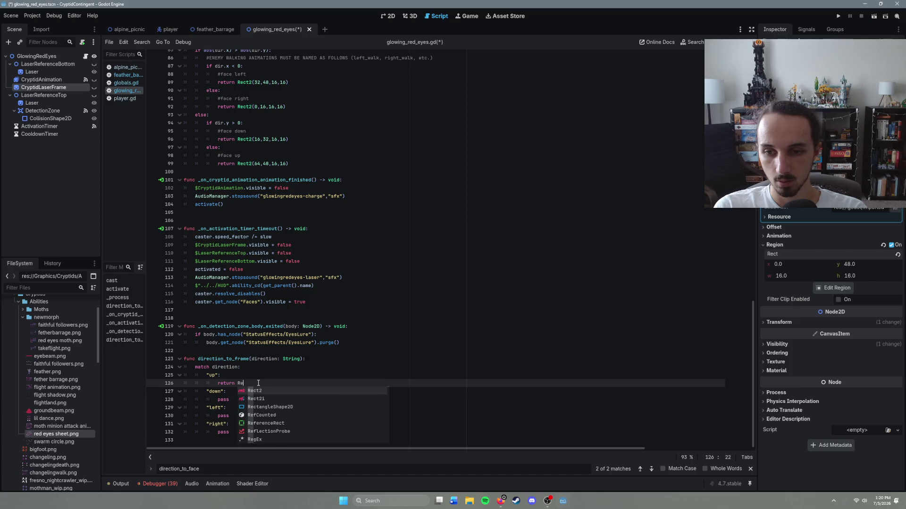
pyautogui.write('ct')
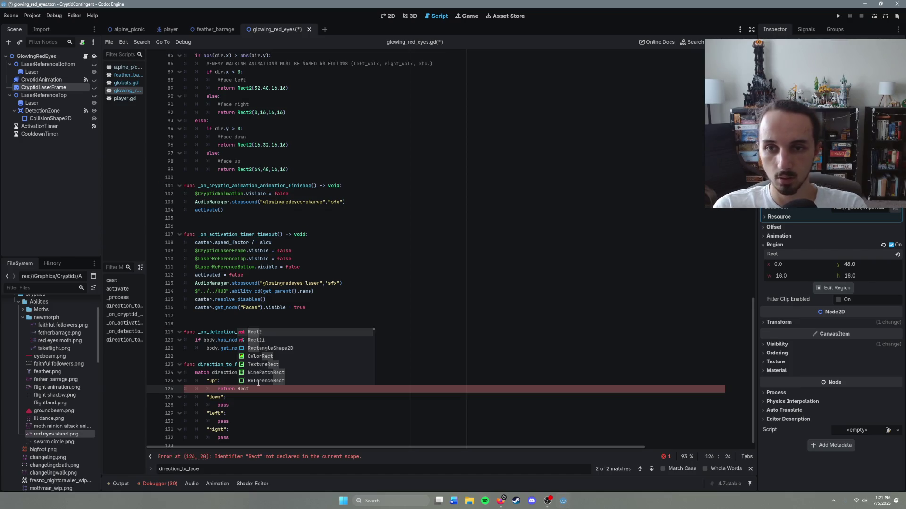
pyautogui.write('2(')
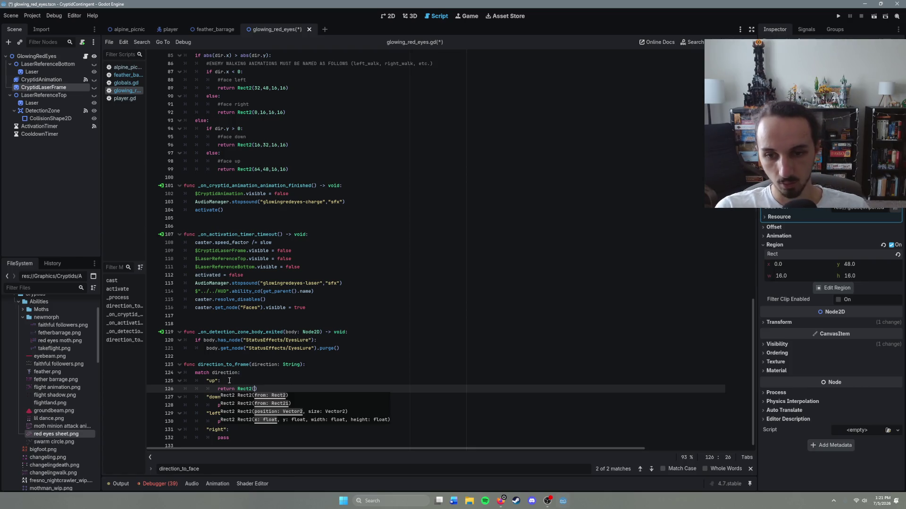
pyautogui.write('0,')
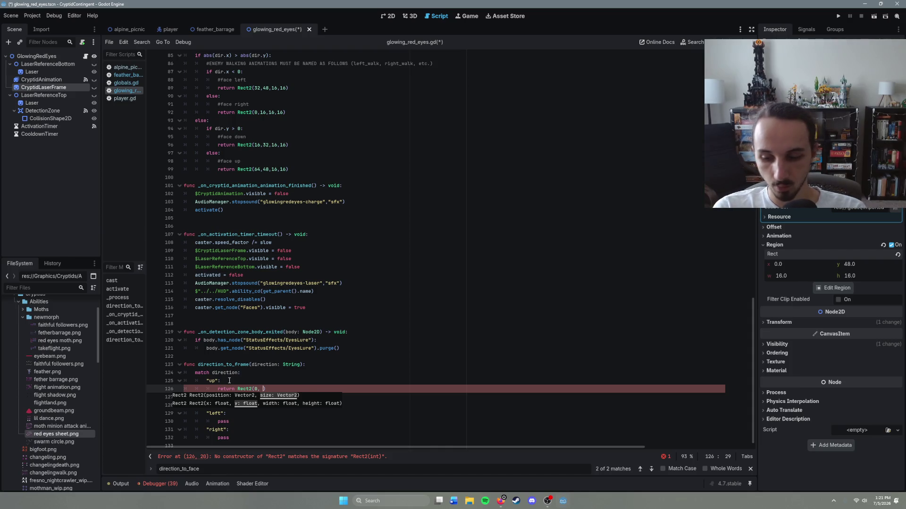
pyautogui.write(' 48,')
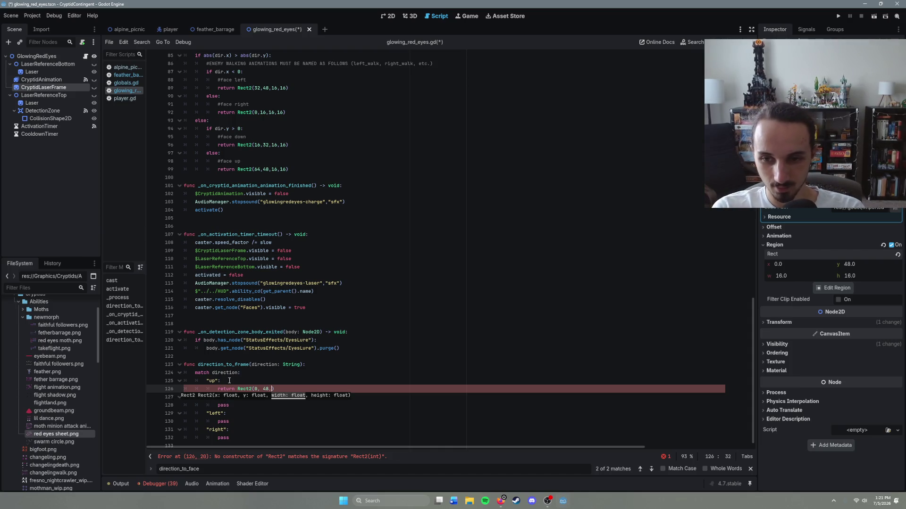
pyautogui.write(' 1')
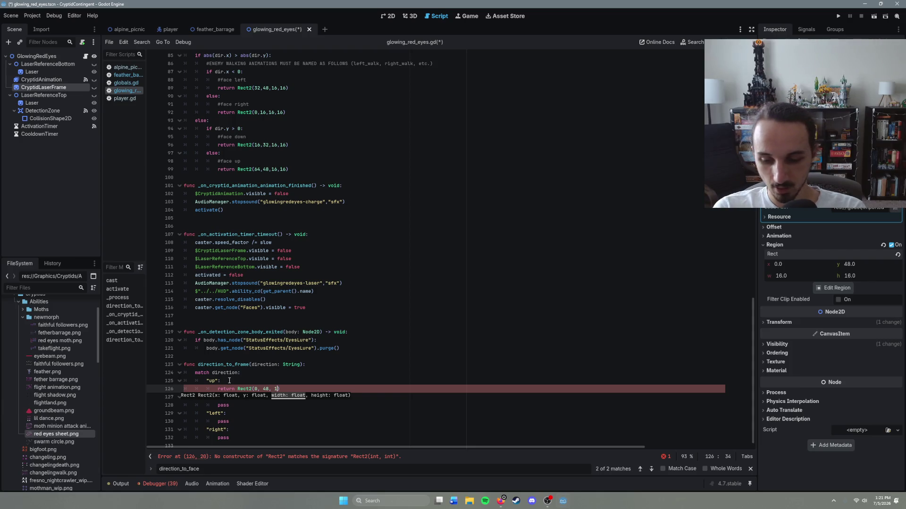
pyautogui.write('6, ')
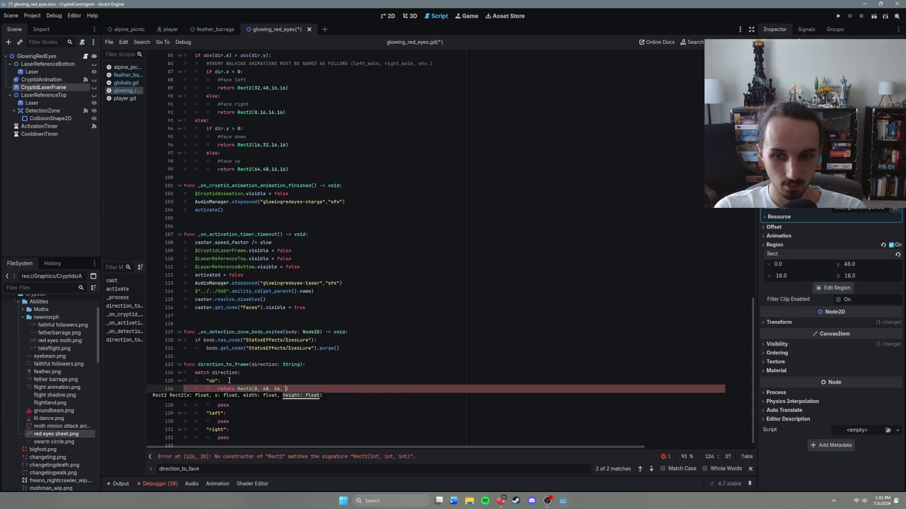
pyautogui.write('16')
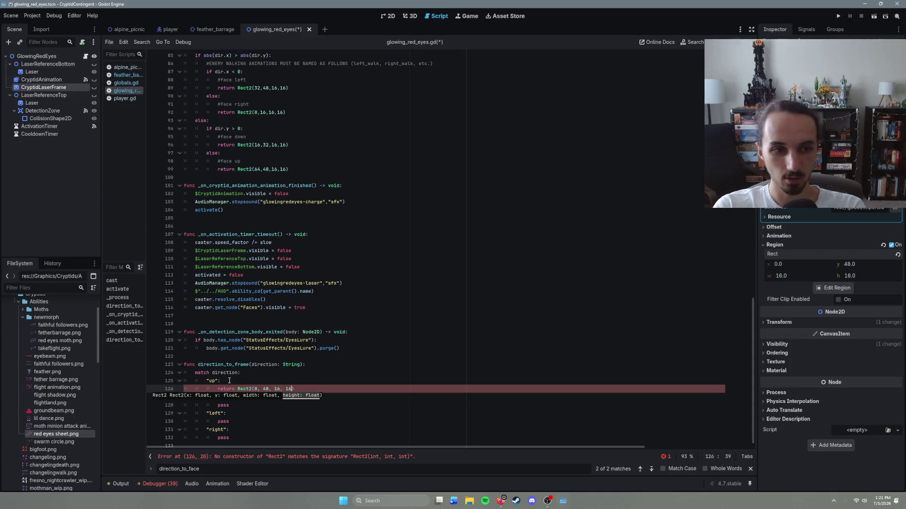
pyautogui.click(224, 414)
pyautogui.click(245, 402)
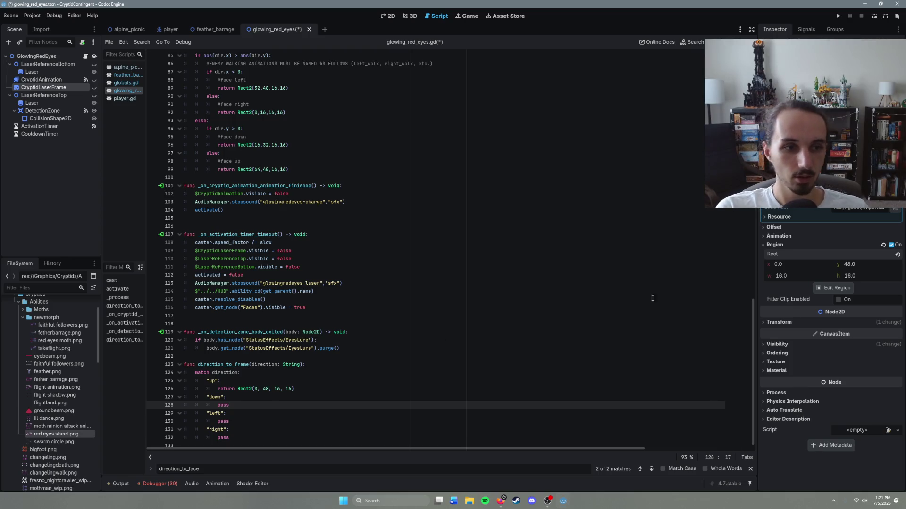
# Check the row-two sprite sits at 0, 16, and start the "down" case's return Rect2(0, 16, 16, 16).
pyautogui.press('BackSpace')
pyautogui.press('BackSpace')
pyautogui.press('BackSpace')
pyautogui.write('re')
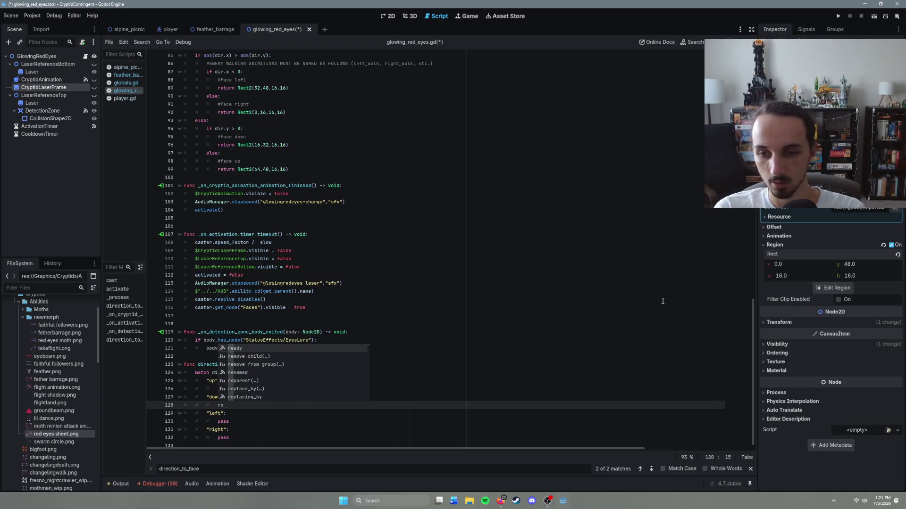
pyautogui.write('turn Rect2(')
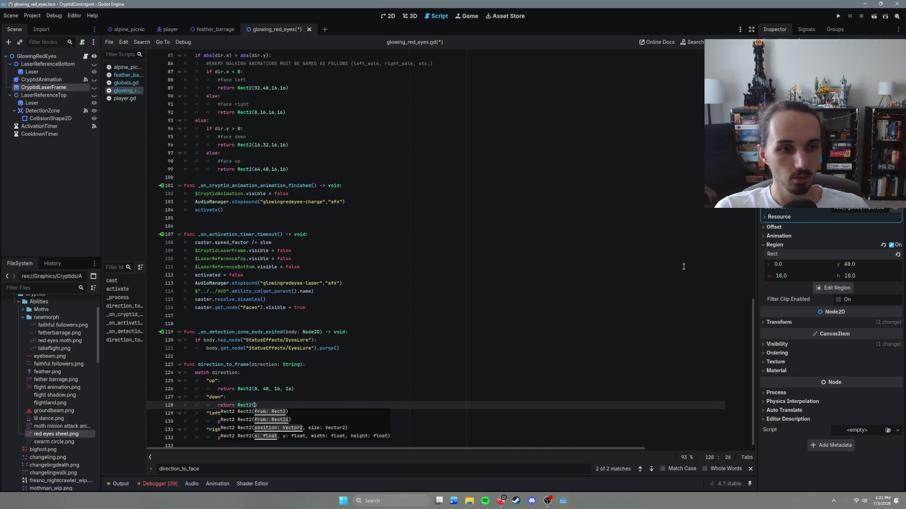
pyautogui.click(837, 288)
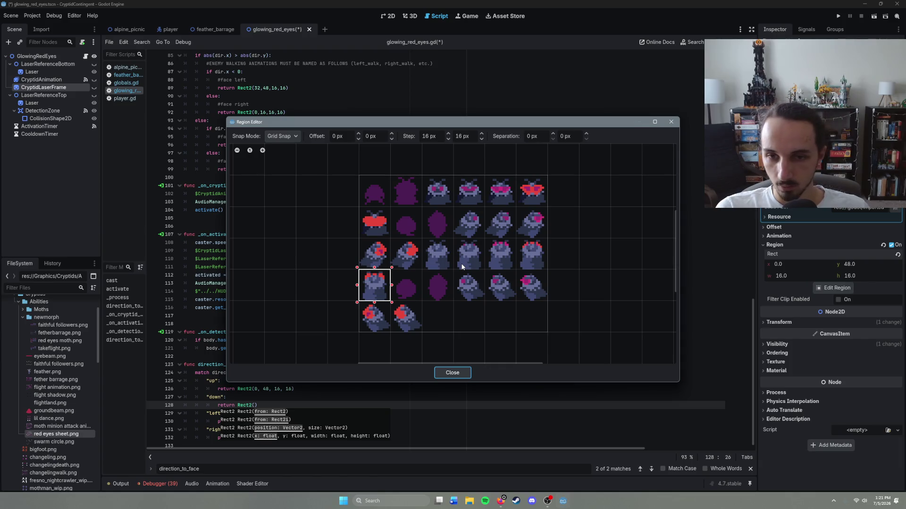
pyautogui.click(378, 222)
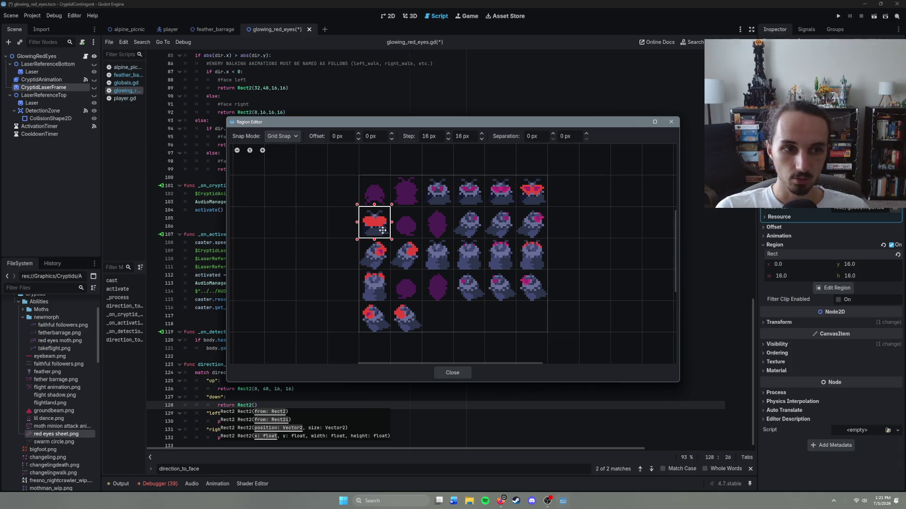
pyautogui.click(453, 373)
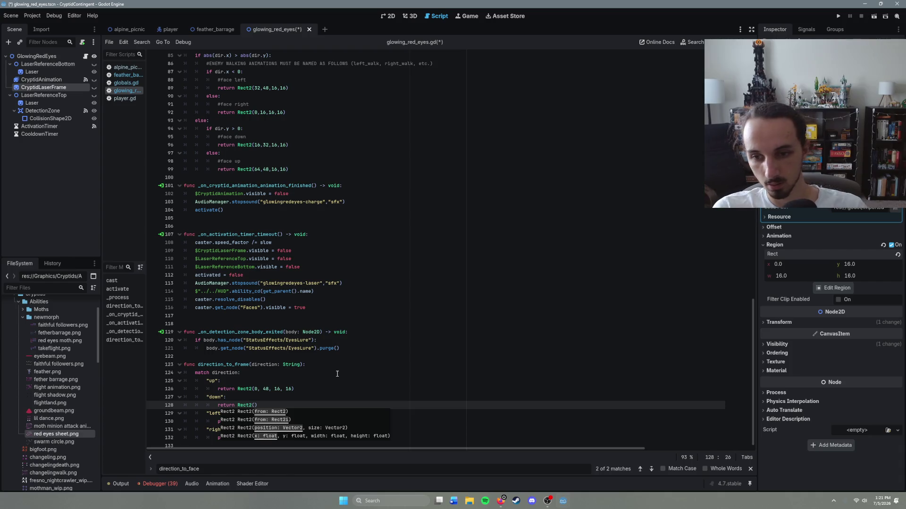
pyautogui.press('Escape')
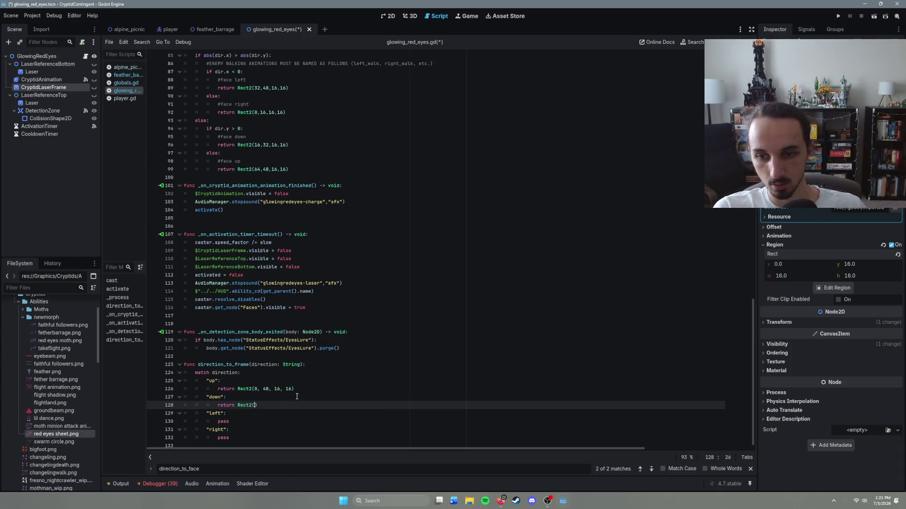
pyautogui.write('0, 16')
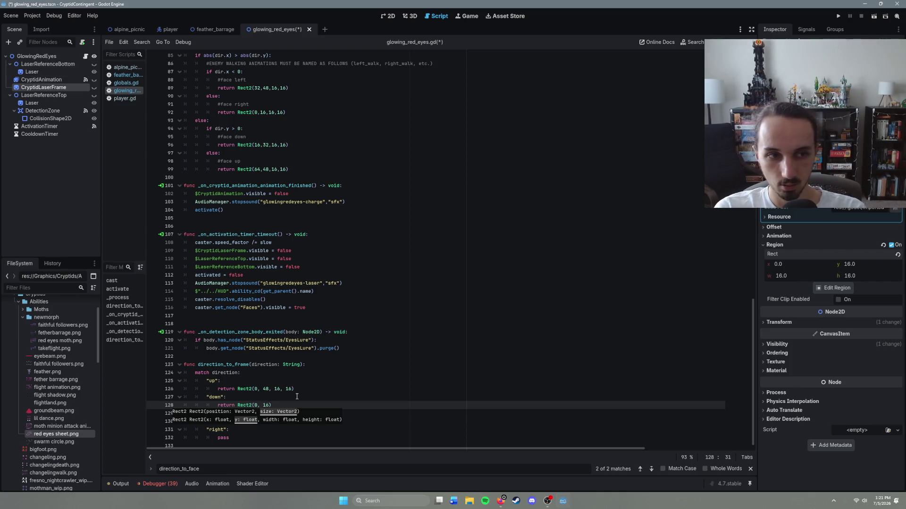
pyautogui.write(', 16,')
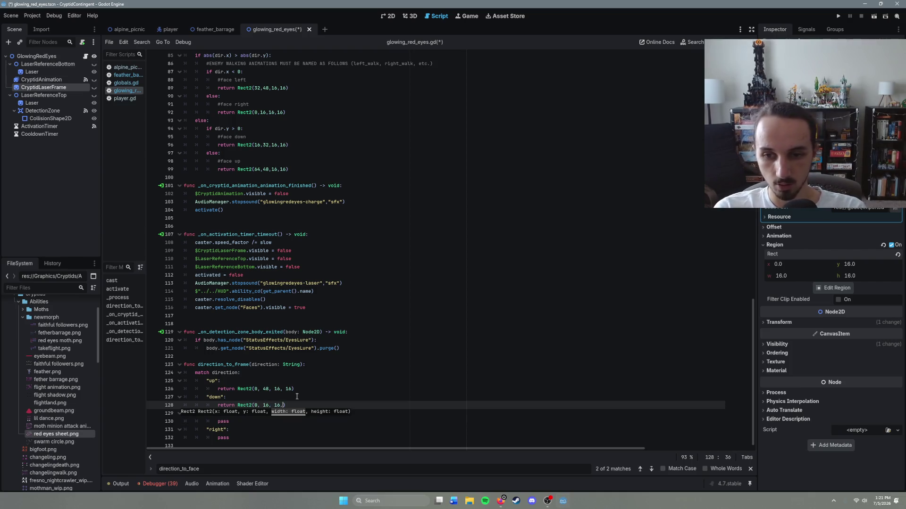
pyautogui.write(' 16')
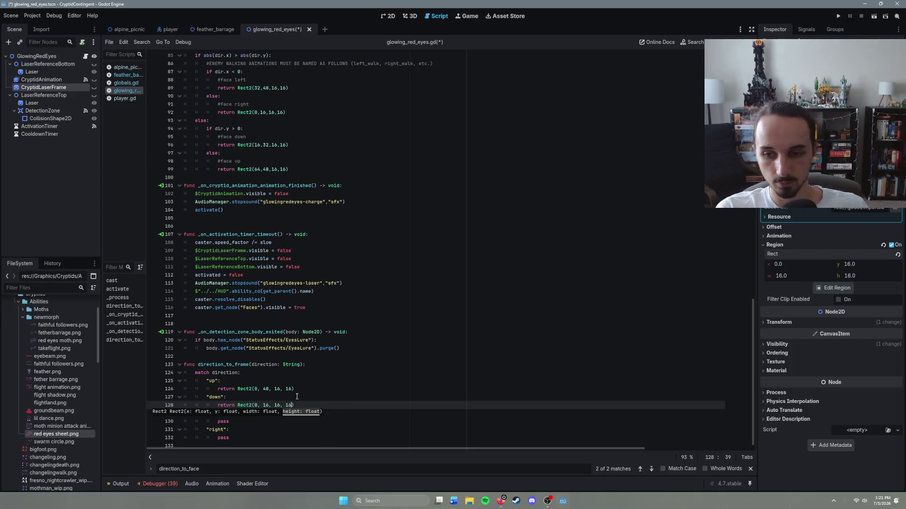
# Make the left case return Rect2(16, 64, 16, 16), checking the bottom-row frame in the region editor.
pyautogui.click(250, 424)
pyautogui.write('r')
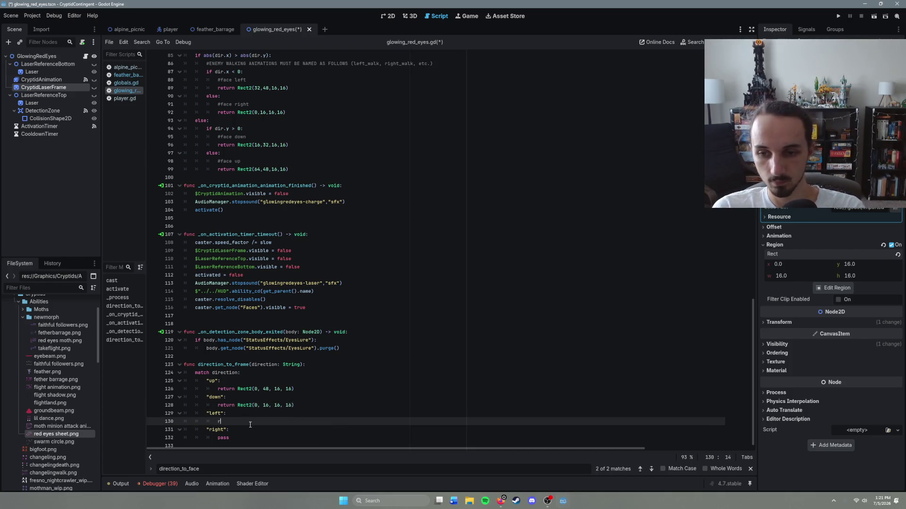
pyautogui.write('eturn Rect2')
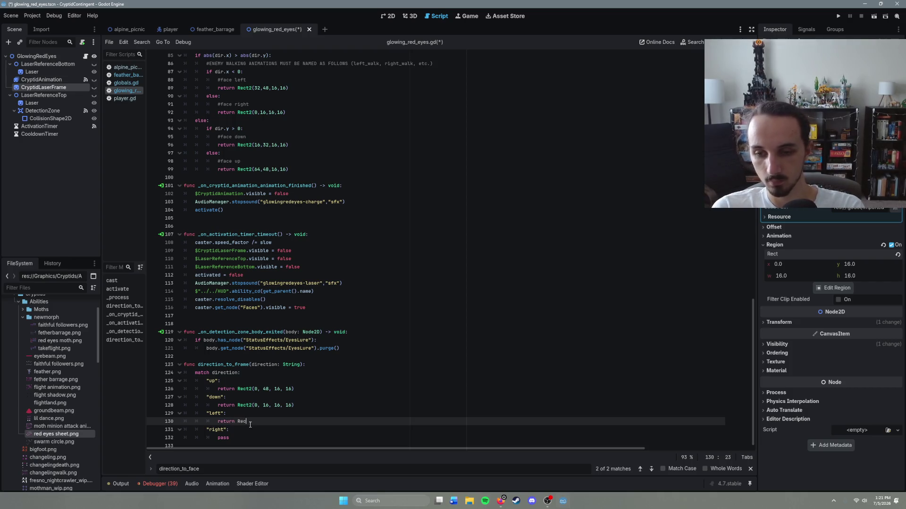
pyautogui.write('(')
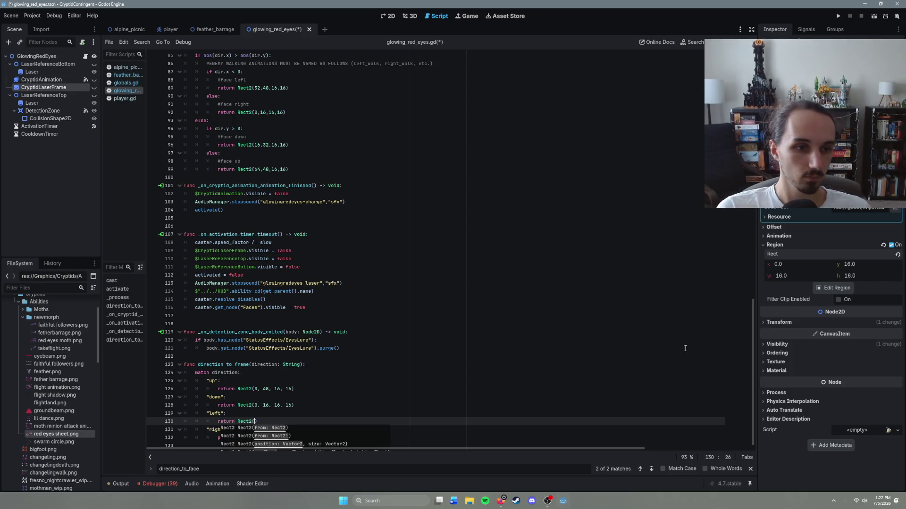
pyautogui.click(836, 288)
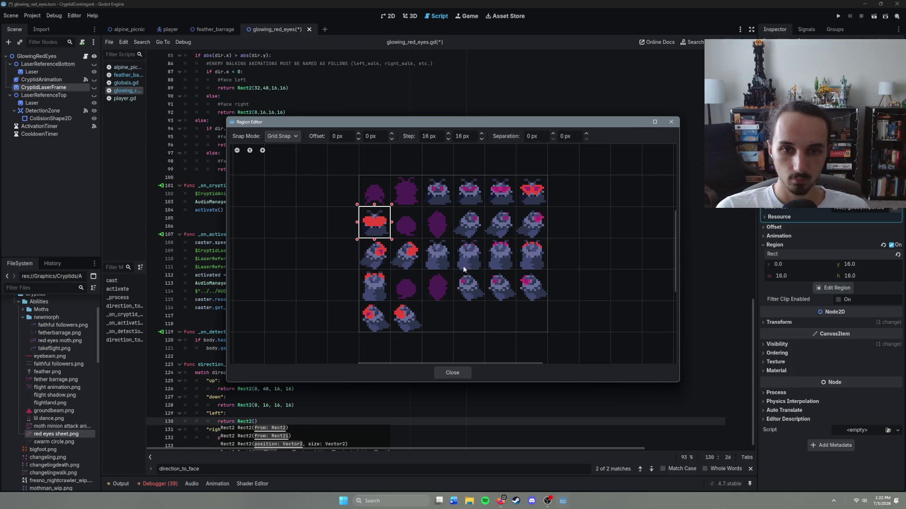
pyautogui.click(408, 320)
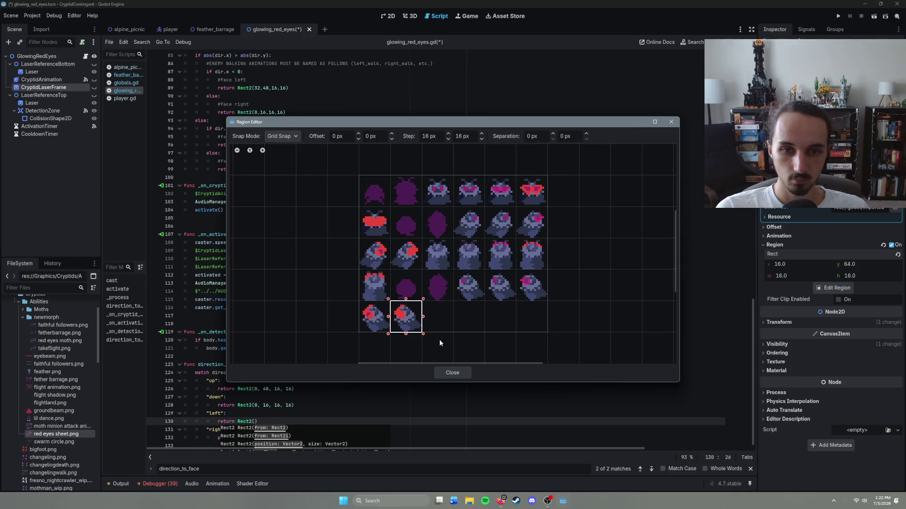
pyautogui.click(440, 372)
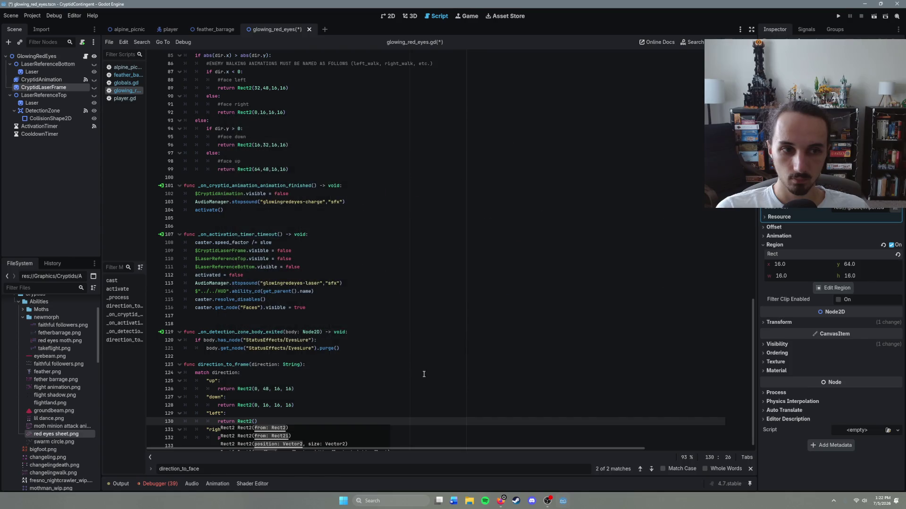
pyautogui.click(253, 422)
pyautogui.press('Right')
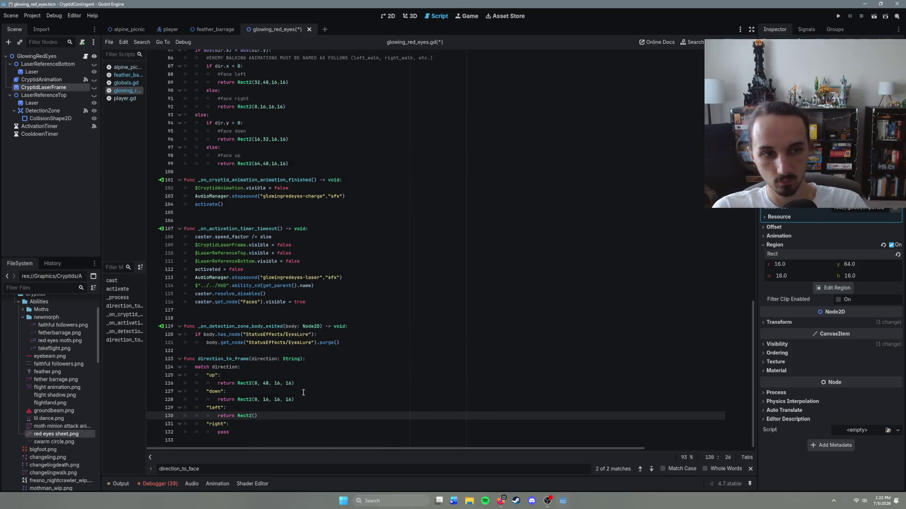
pyautogui.write('16, 6')
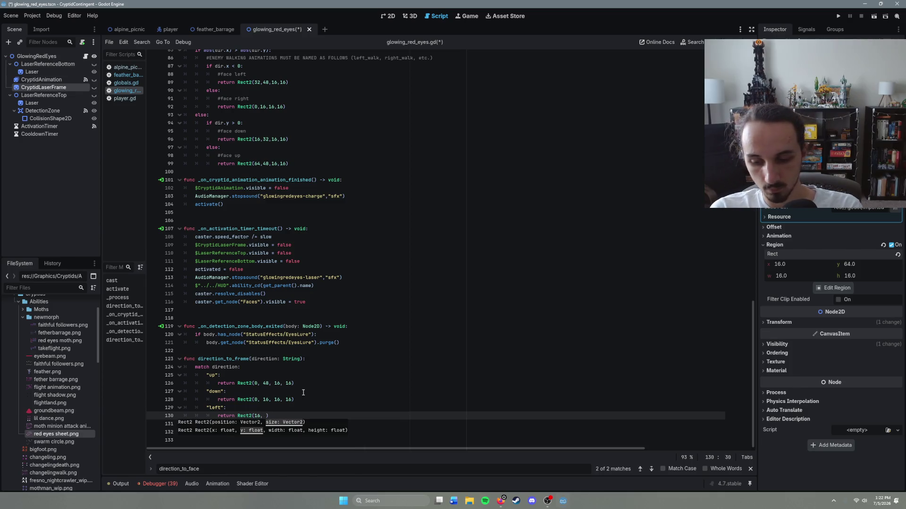
pyautogui.write('4, 16, 1')
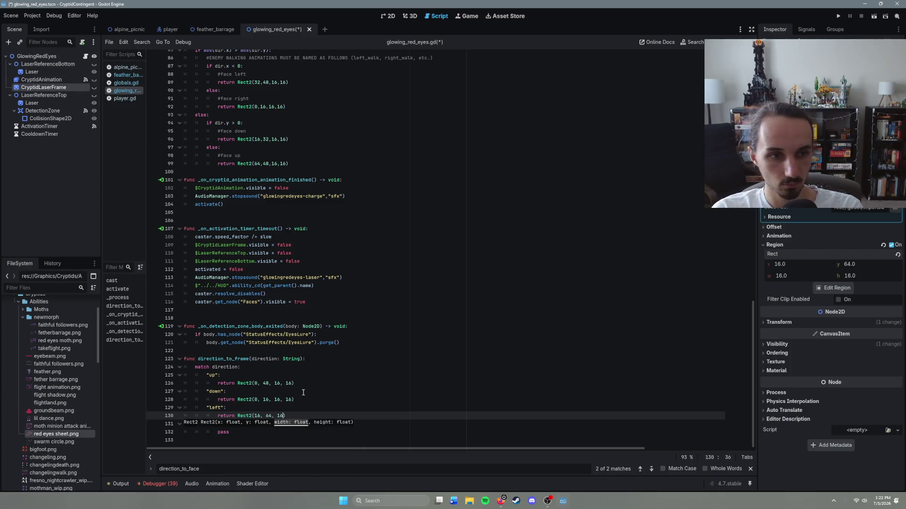
pyautogui.write('6)')
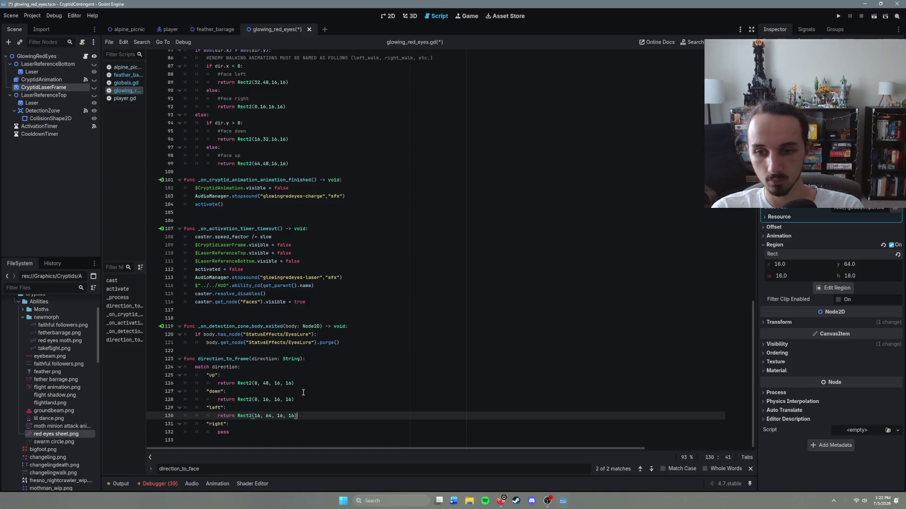
# Replace the right case's pass with return Rect2(16, 32, 16, 16), matching the third-row frame.
pyautogui.click(241, 432)
pyautogui.press('BackSpace')
pyautogui.press('BackSpace')
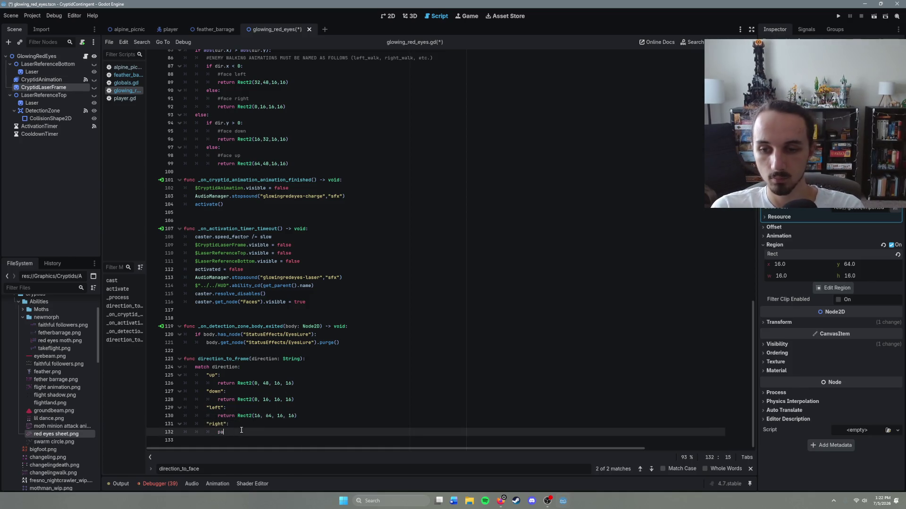
pyautogui.write('return Rec')
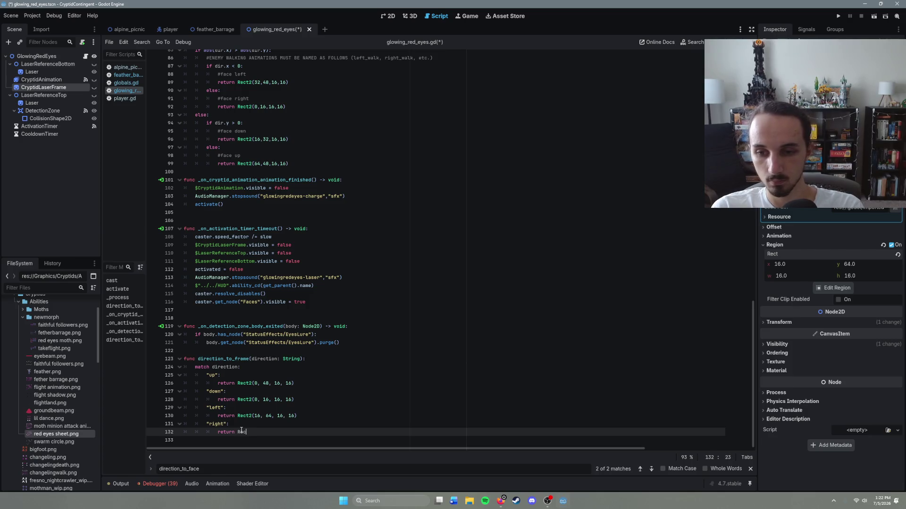
pyautogui.write('(')
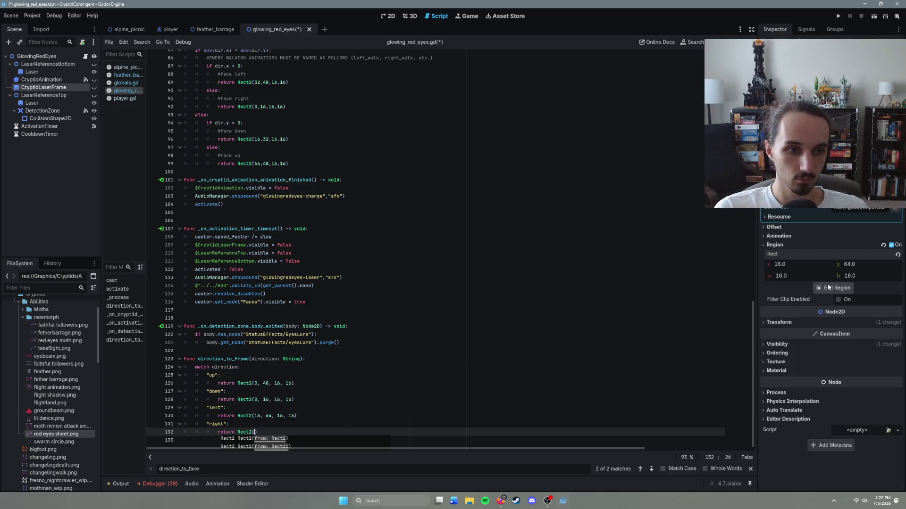
pyautogui.click(832, 288)
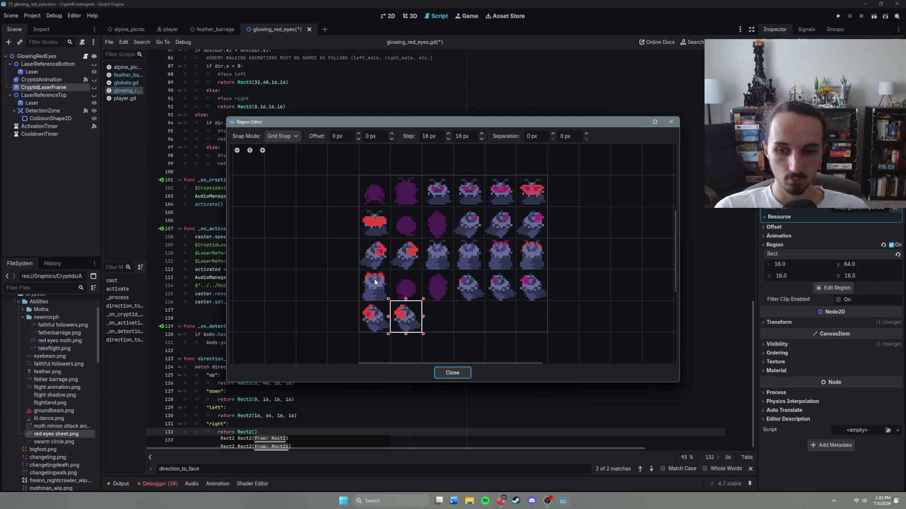
pyautogui.moveTo(402, 245); pyautogui.dragTo(420, 266)
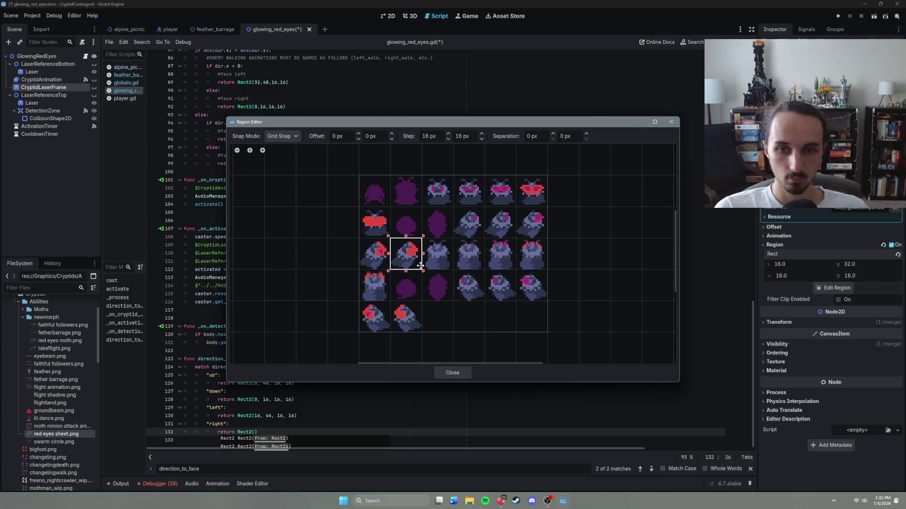
pyautogui.click(452, 373)
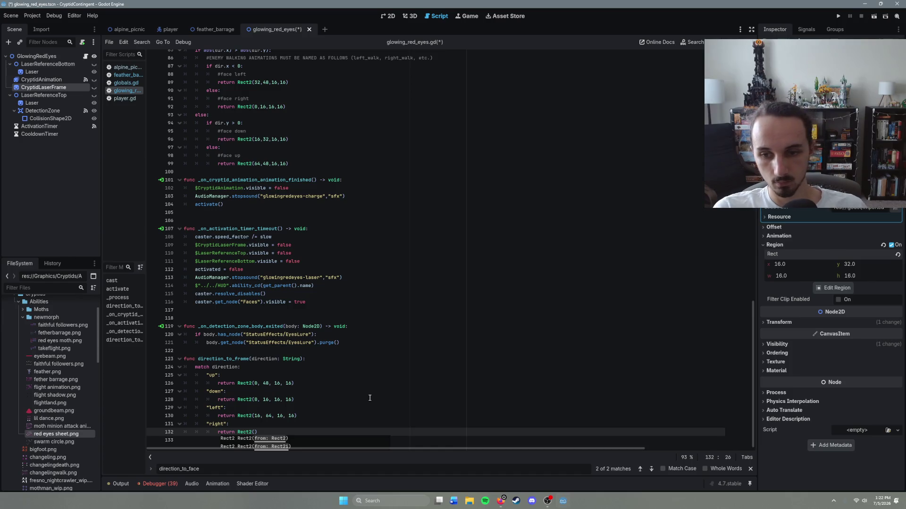
pyautogui.click(254, 433)
pyautogui.write('1')
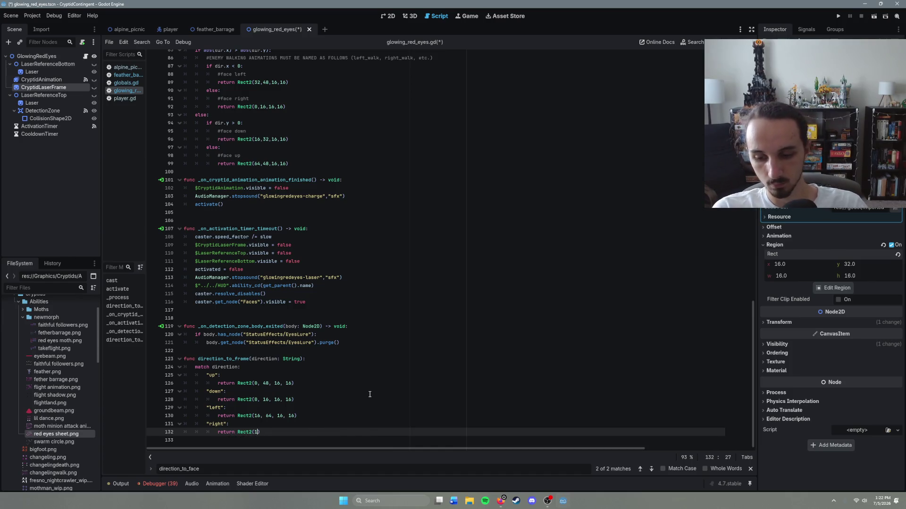
pyautogui.write('6')
pyautogui.write(', 32, ')
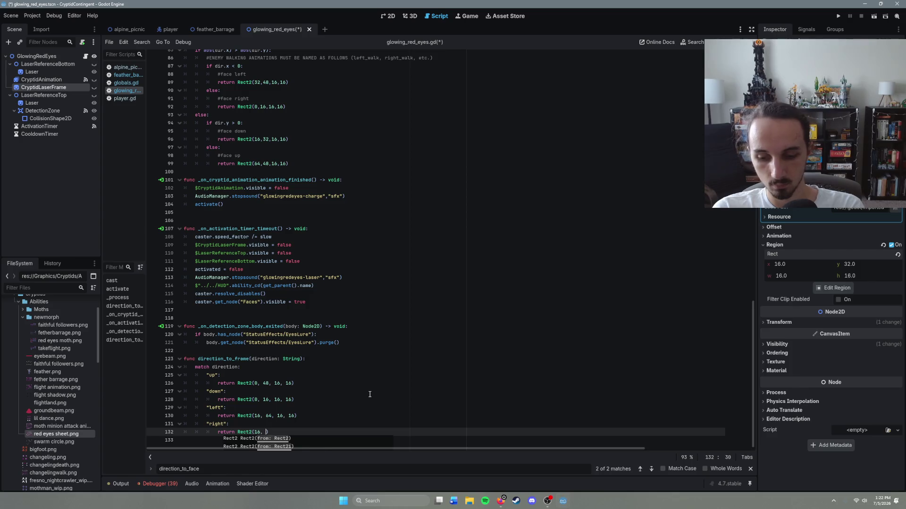
pyautogui.write('1')
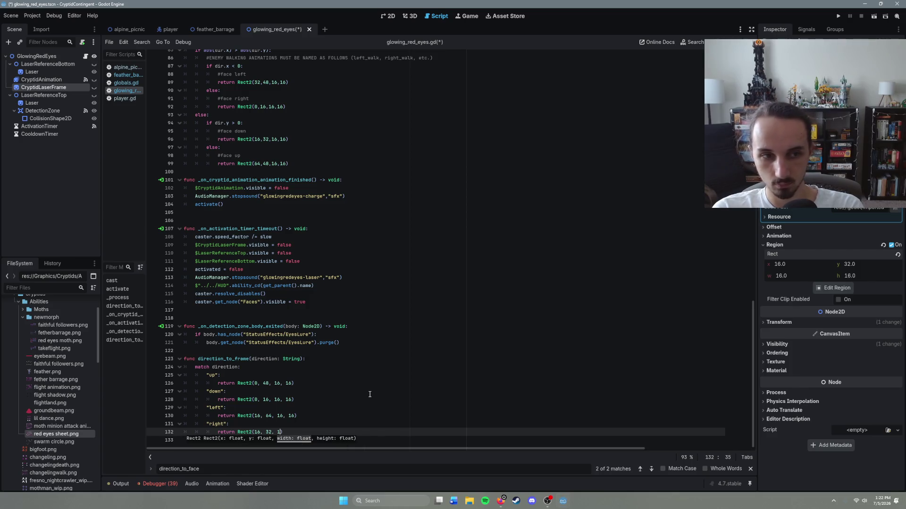
pyautogui.write('6, 16')
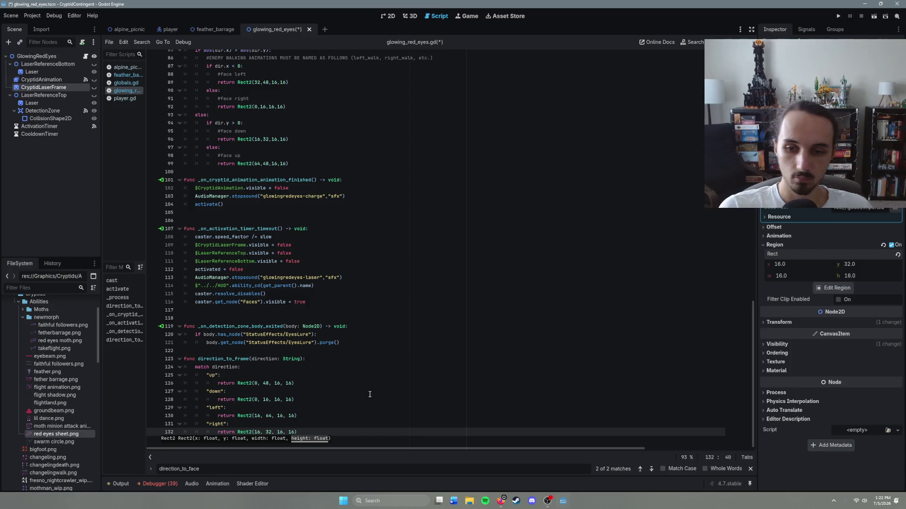
# Save the script.
pyautogui.click(313, 409)
pyautogui.click(311, 415)
pyautogui.hotkey('ctrl', 's')
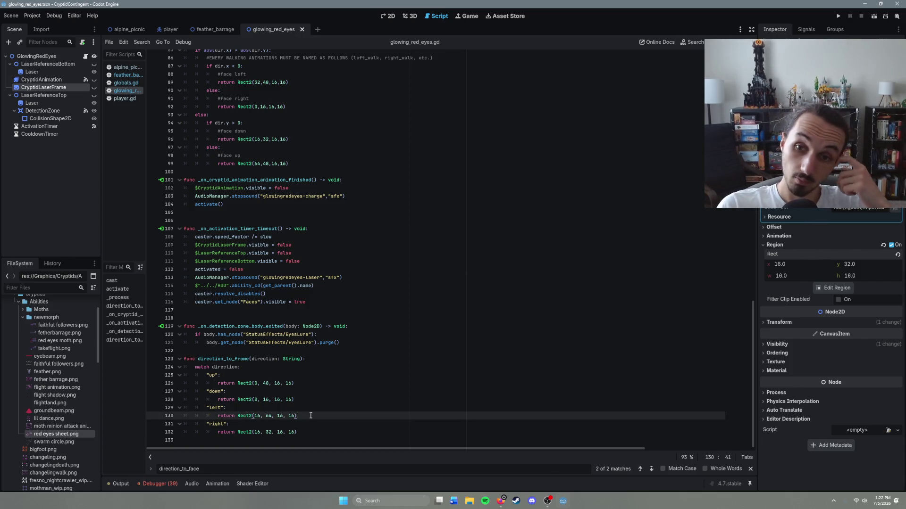
# Change the function name direction_to_frame on line 123 to direction_to_laserframe.
pyautogui.scroll(7, 310, 415)
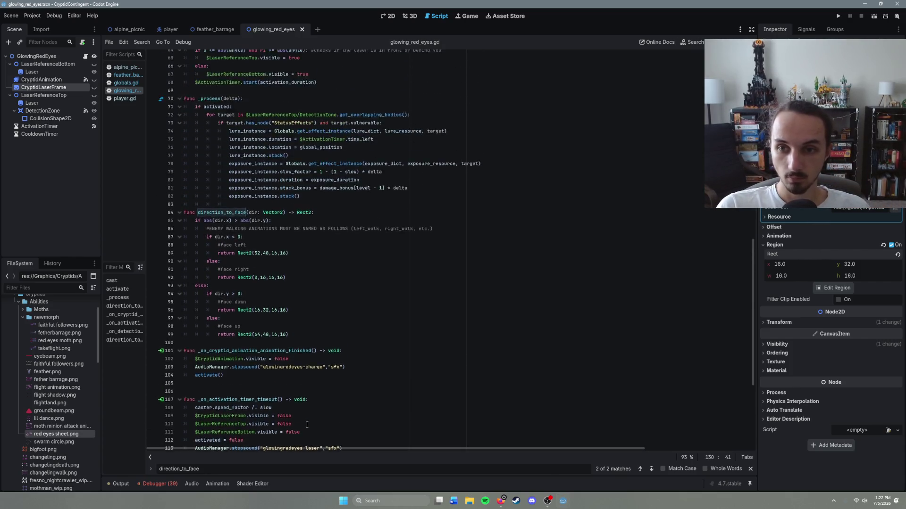
pyautogui.scroll(7, 306, 424)
pyautogui.click(323, 325)
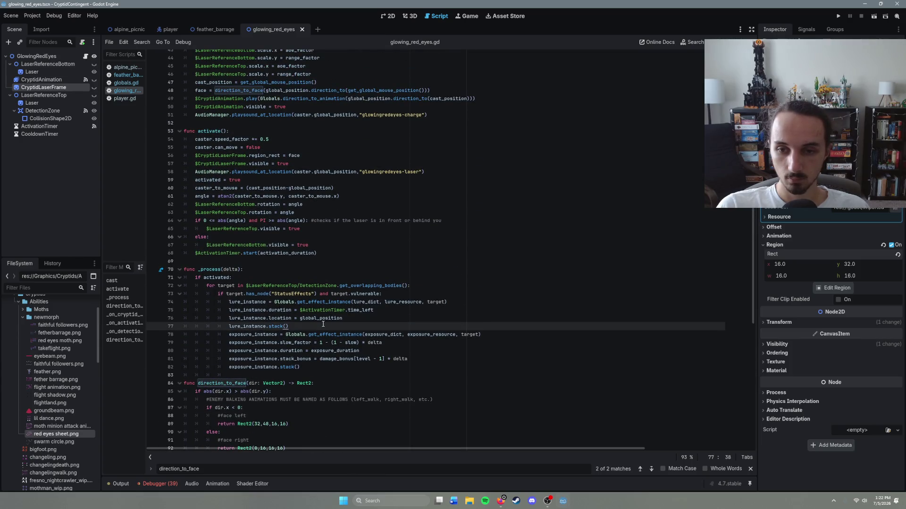
pyautogui.scroll(-14, 251, 391)
pyautogui.click(249, 359)
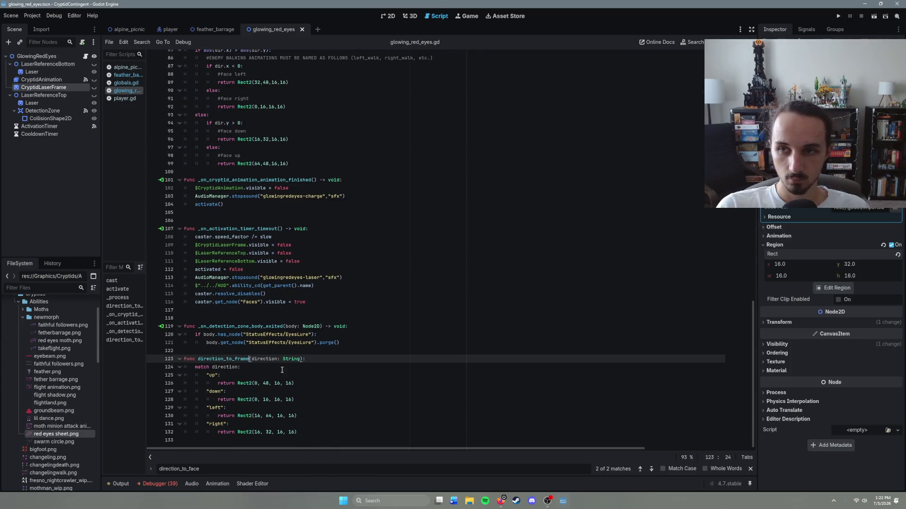
pyautogui.press('BackSpace')
pyautogui.press('BackSpace')
pyautogui.press('BackSpace')
pyautogui.write('laser')
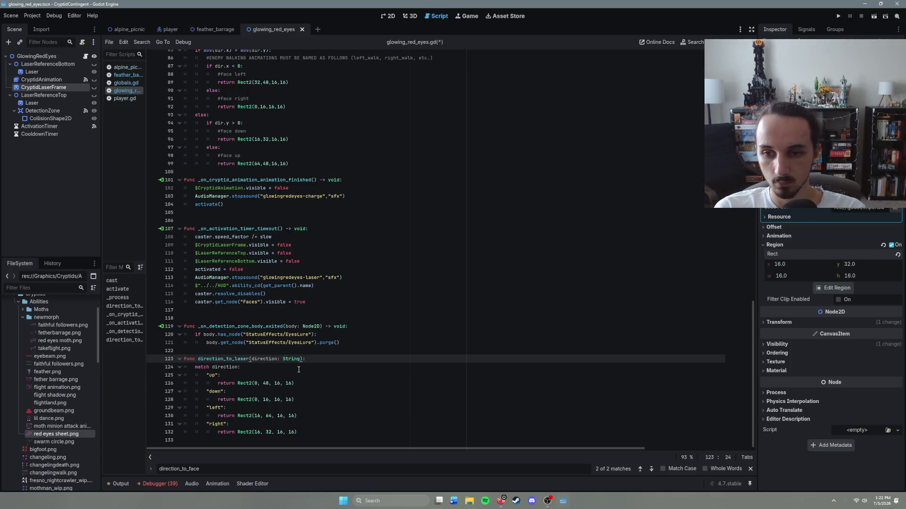
pyautogui.write('frame')
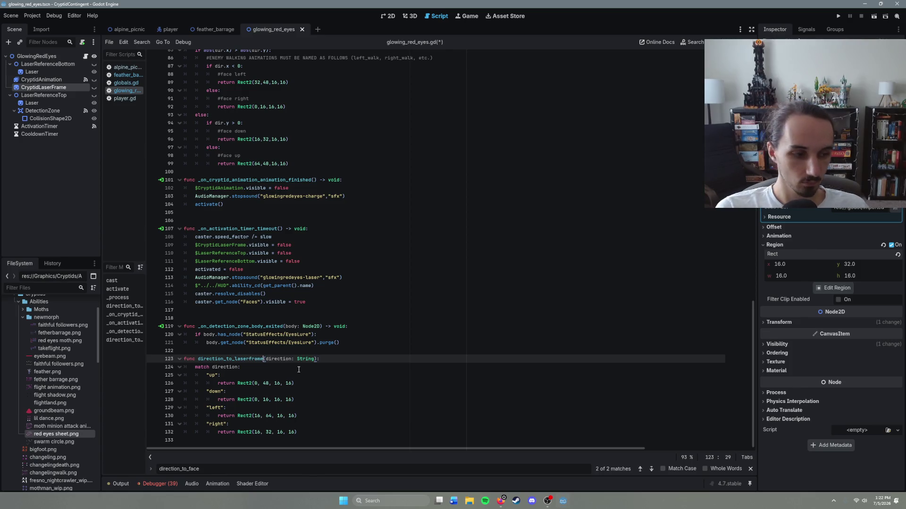
pyautogui.scroll(5, 297, 399)
pyautogui.scroll(4, 294, 399)
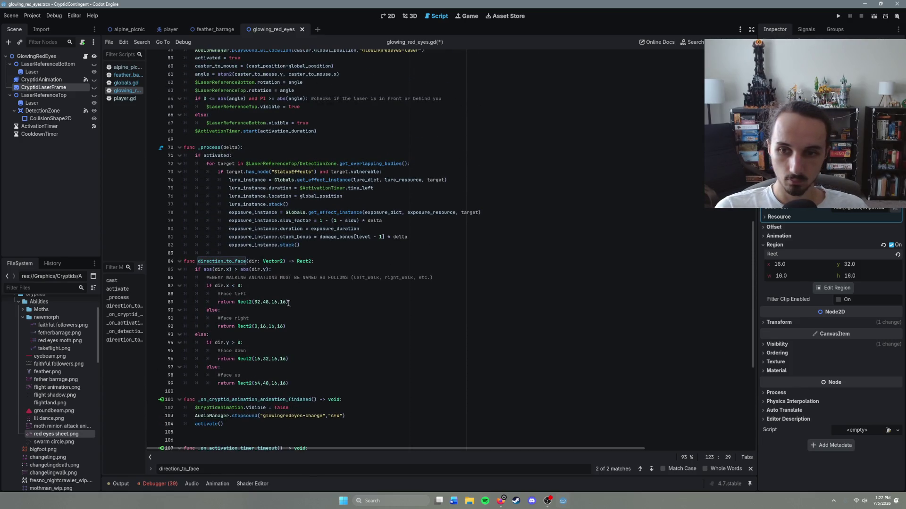
pyautogui.scroll(3, 293, 330)
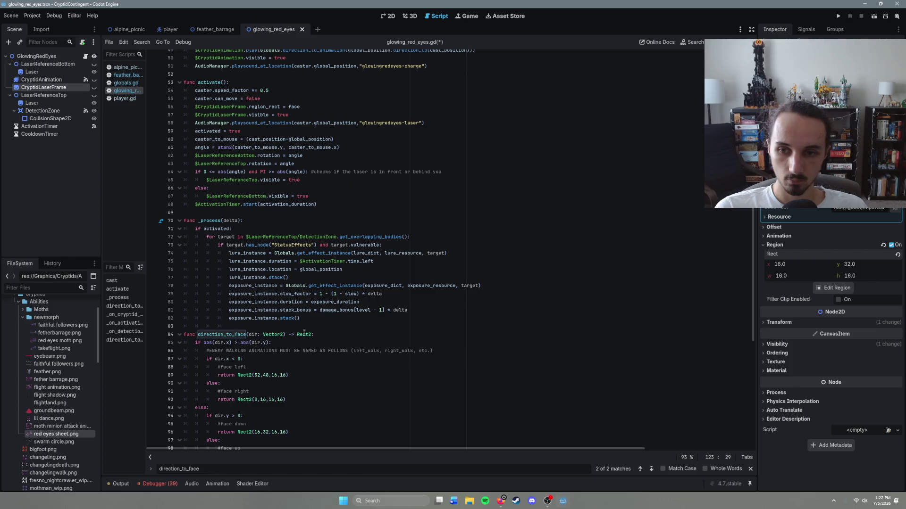
# Paste the copied up region over direction_to_face's face-left return value.
pyautogui.scroll(-3, 296, 346)
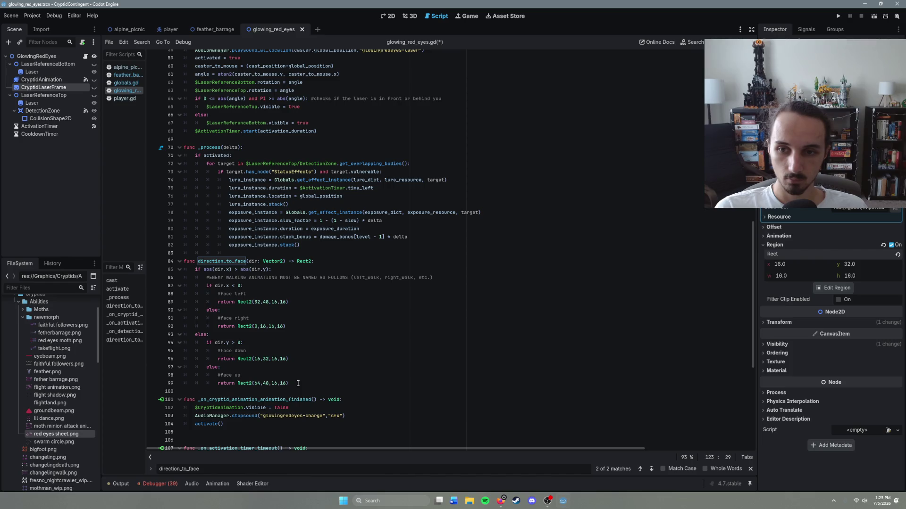
pyautogui.click(239, 256)
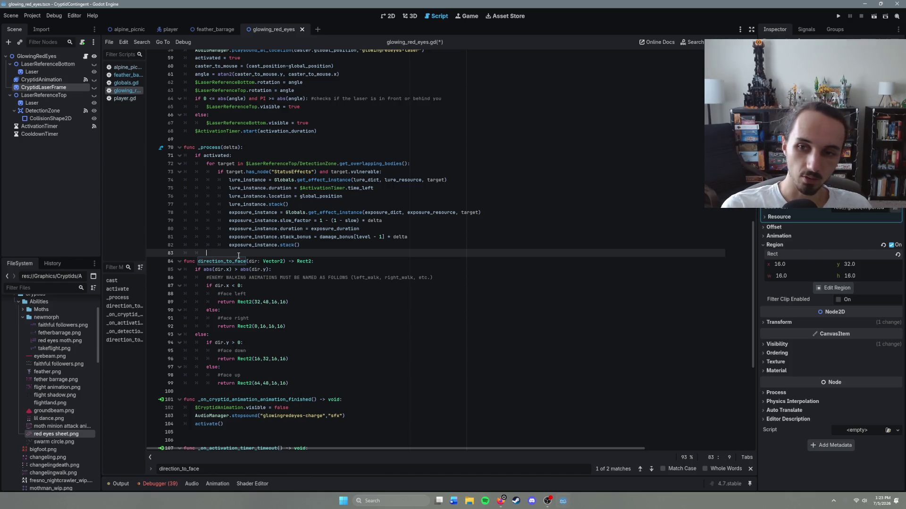
pyautogui.scroll(-9, 291, 354)
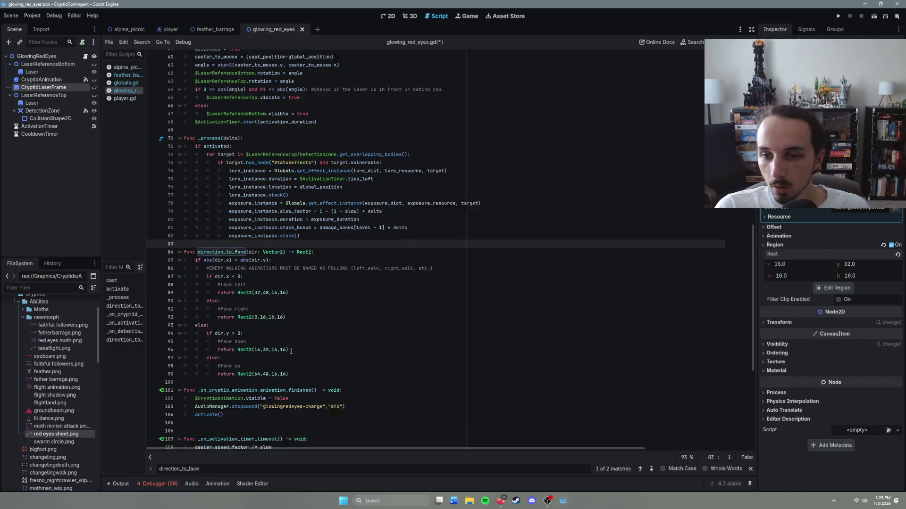
pyautogui.moveTo(294, 383); pyautogui.dragTo(237, 383)
pyautogui.hotkey('ctrl', 'c')
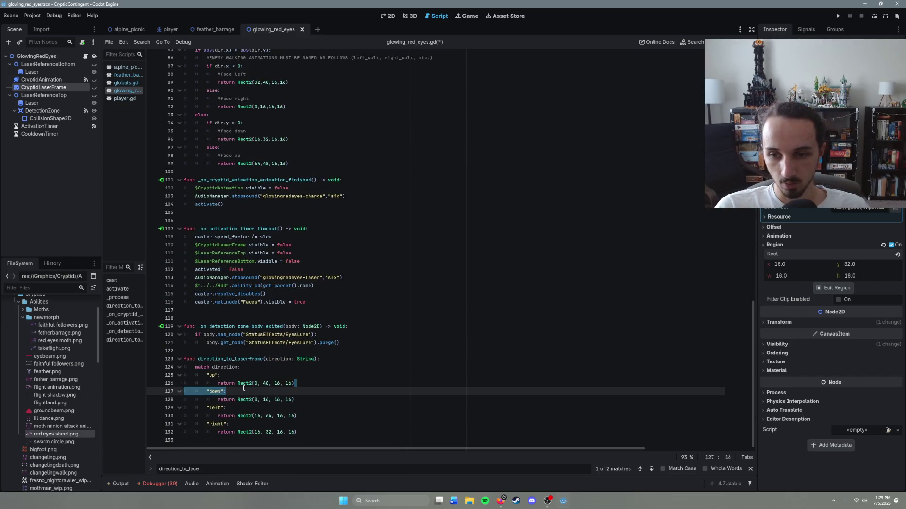
pyautogui.scroll(1, 319, 342)
pyautogui.scroll(5, 319, 342)
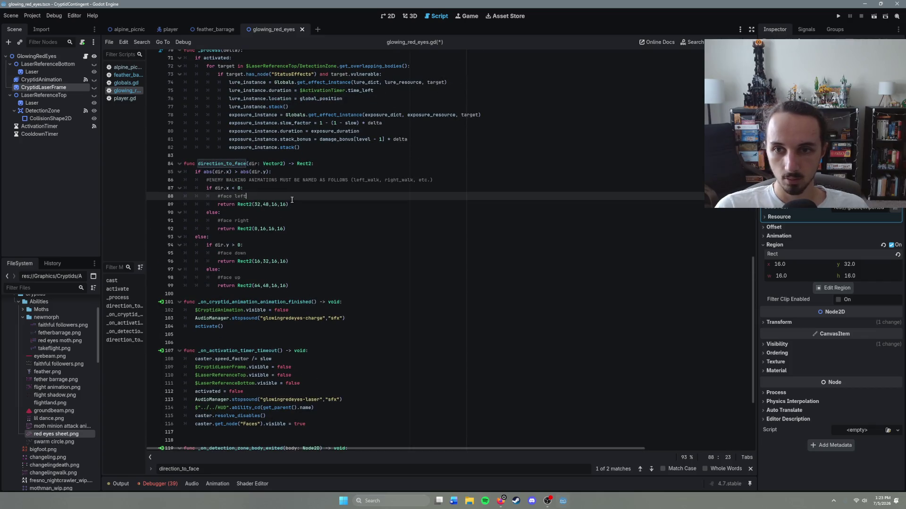
pyautogui.moveTo(288, 204); pyautogui.dragTo(239, 205)
pyautogui.hotkey('ctrl', 'v')
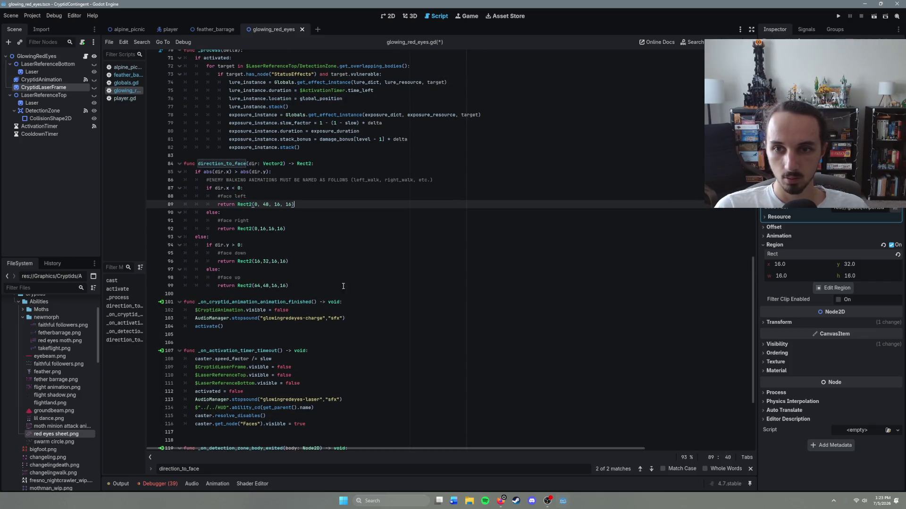
# Copy Rect2(16, 64, 16, 16) into the face-down return and Rect2(16, 32, 16, 16) into face-up.
pyautogui.scroll(-5, 303, 405)
pyautogui.moveTo(294, 399); pyautogui.dragTo(237, 400)
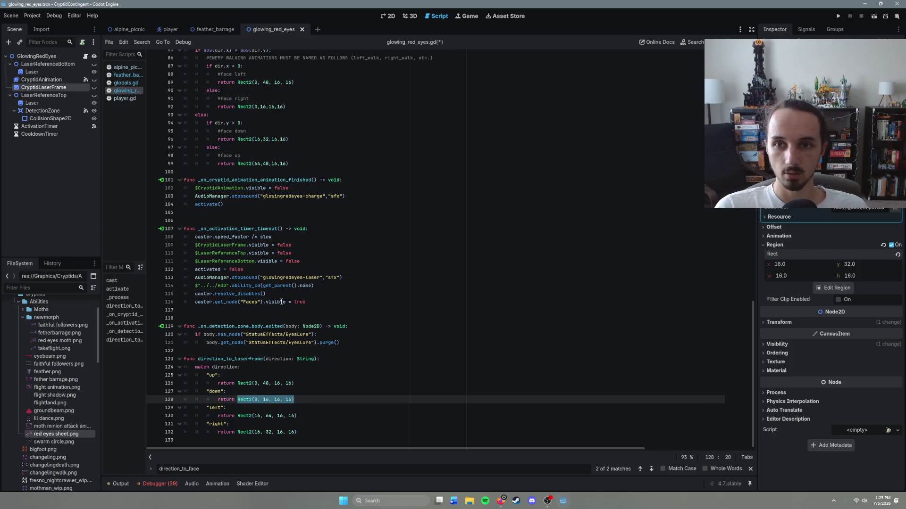
pyautogui.click(300, 417)
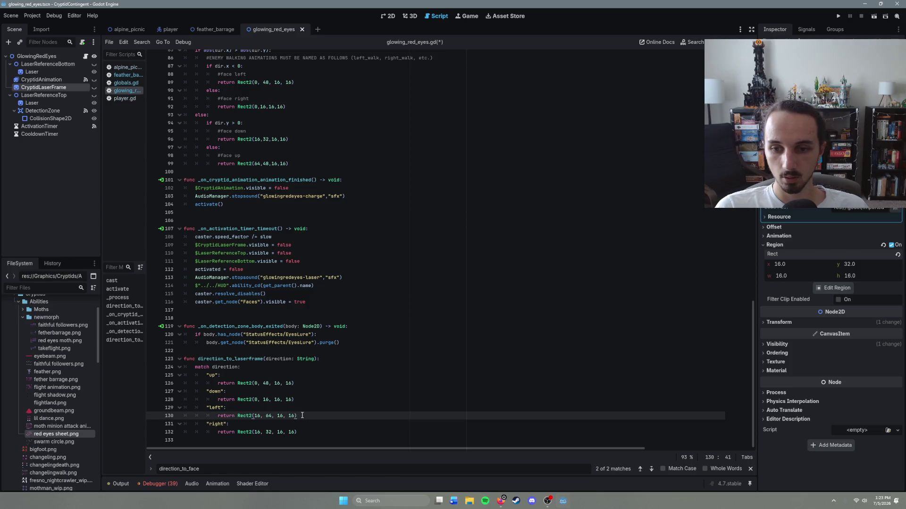
pyautogui.moveTo(302, 415); pyautogui.dragTo(237, 416)
pyautogui.hotkey('ctrl', 'c')
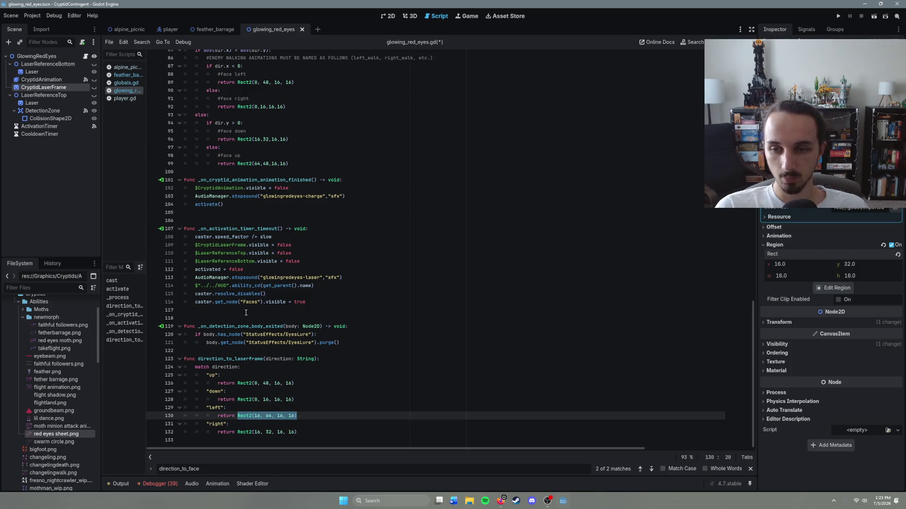
pyautogui.moveTo(287, 140); pyautogui.dragTo(238, 139)
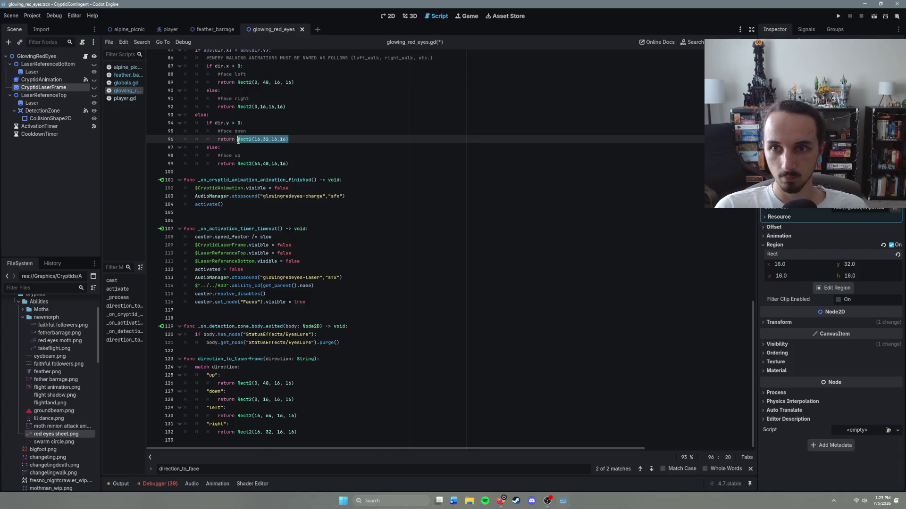
pyautogui.hotkey('ctrl', 'v')
pyautogui.moveTo(297, 432); pyautogui.dragTo(238, 432)
pyautogui.hotkey('ctrl', 'c')
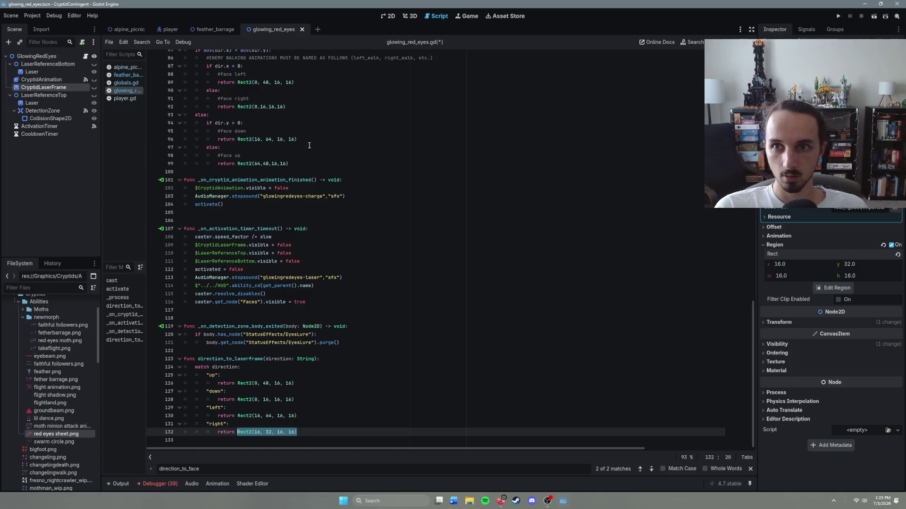
pyautogui.moveTo(289, 163); pyautogui.dragTo(237, 163)
pyautogui.hotkey('ctrl', 'v')
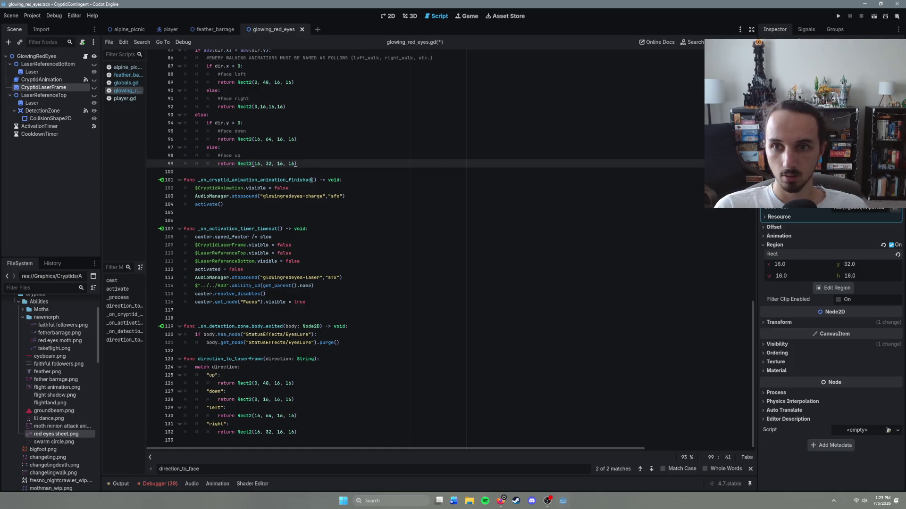
# Delete the whole direction_to_laserframe function.
pyautogui.click(316, 434)
pyautogui.moveTo(311, 435); pyautogui.dragTo(142, 353)
pyautogui.hotkey('ctrl', 'c')
pyautogui.press('BackSpace')
pyautogui.press('BackSpace')
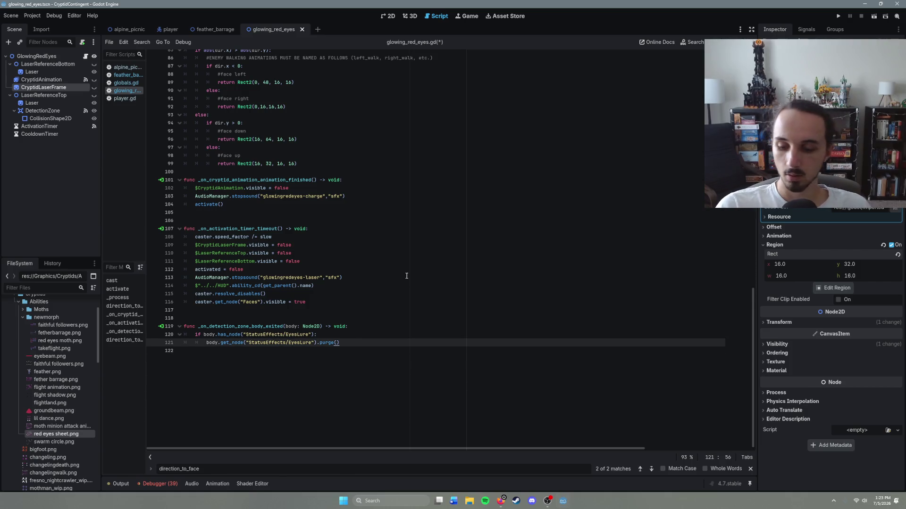
# Save the script, run the alpine_picnic scene, and fire the red-eyes laser down-left.
pyautogui.hotkey('ctrl', 's')
pyautogui.click(128, 29)
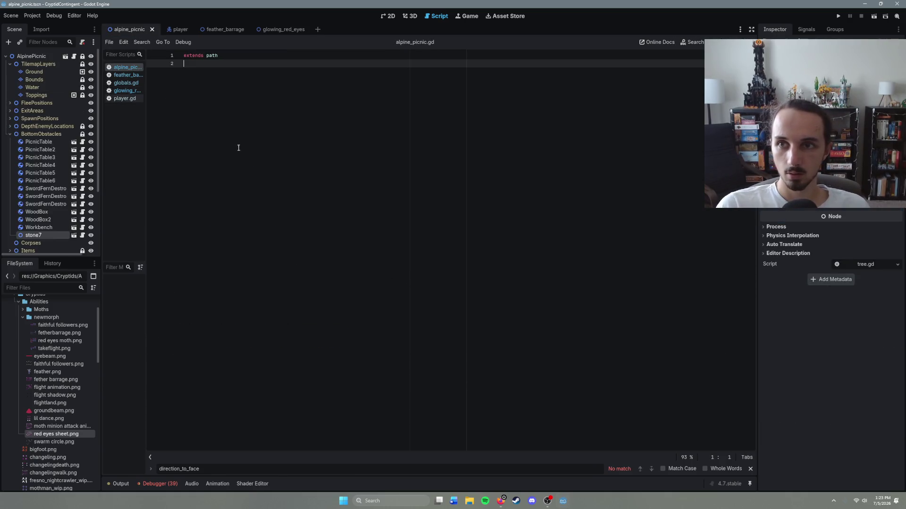
pyautogui.press('F6')
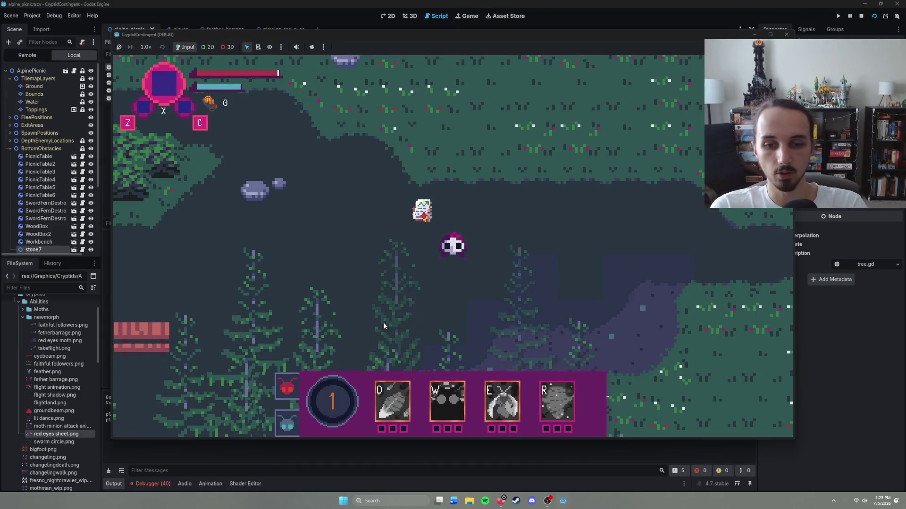
pyautogui.click(383, 322)
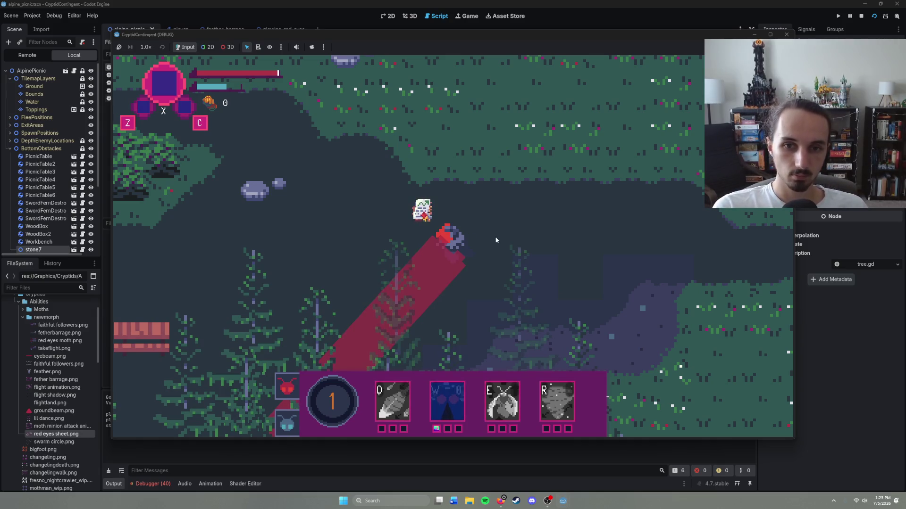
pyautogui.press('w')
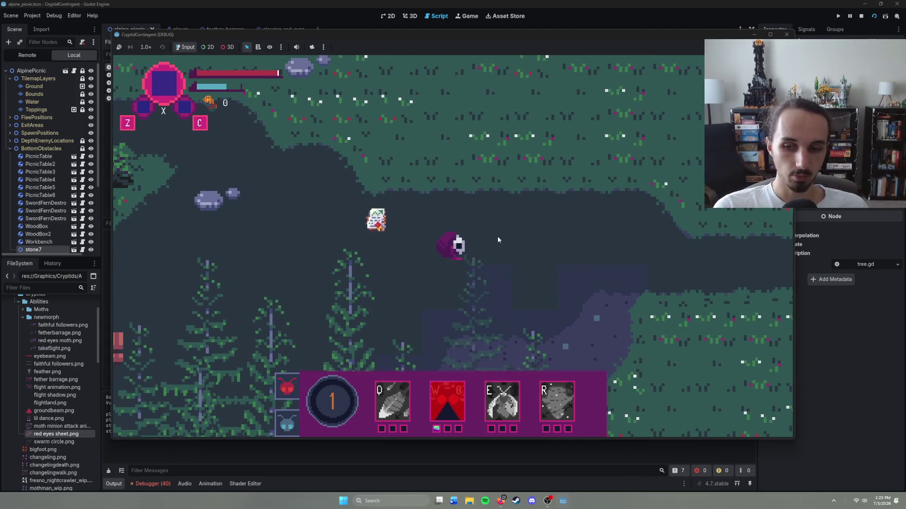
pyautogui.moveTo(483, 36)
pyautogui.mouseDown()
pyautogui.moveTo(757, 243)
pyautogui.moveTo(450, 96)
pyautogui.moveTo(428, 44)
pyautogui.mouseUp()
pyautogui.press('F8')
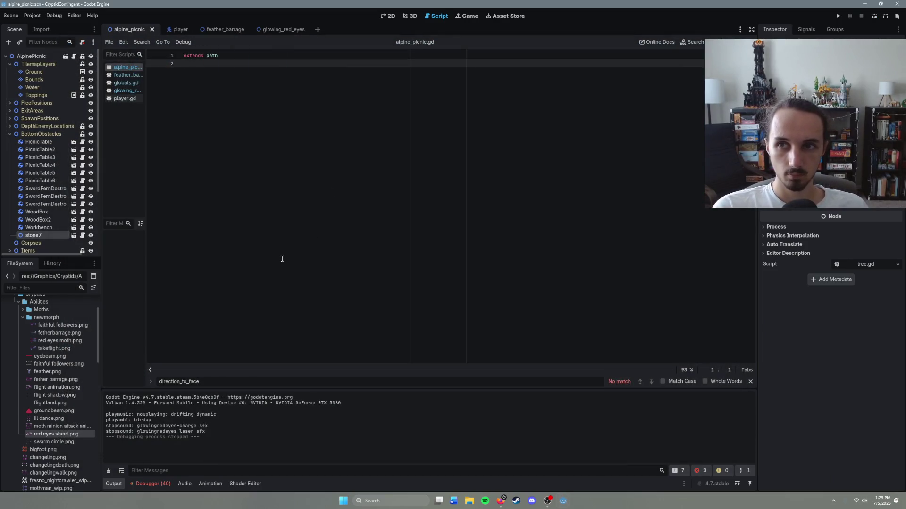
# Rerun the game, fire the laser upward, and stop it.
pyautogui.press('F5')
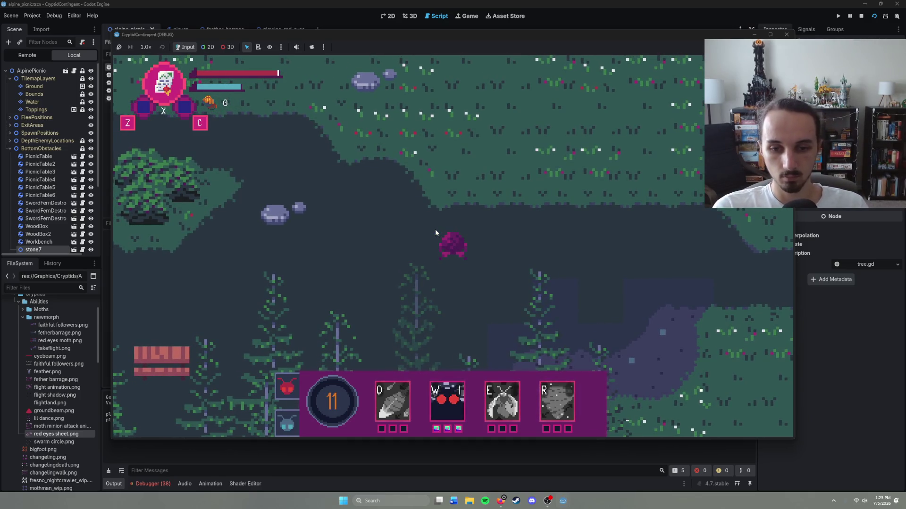
pyautogui.press('w')
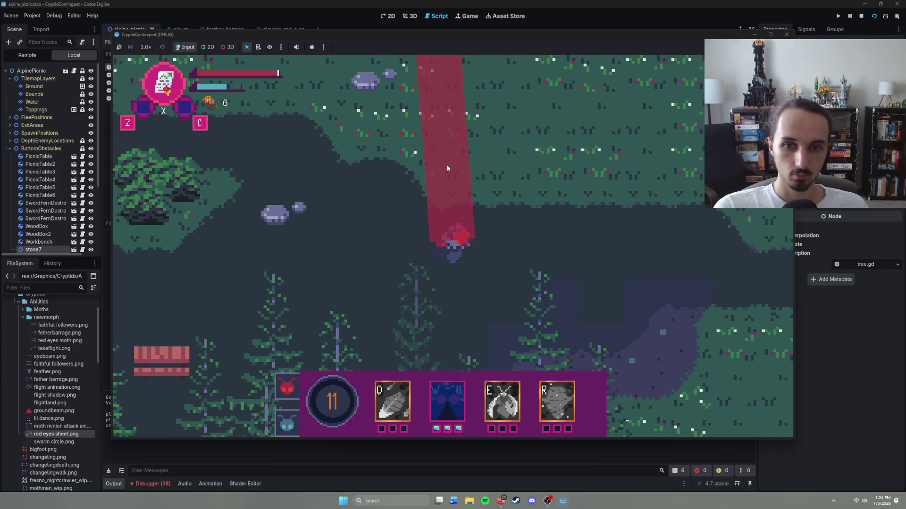
pyautogui.press('F8')
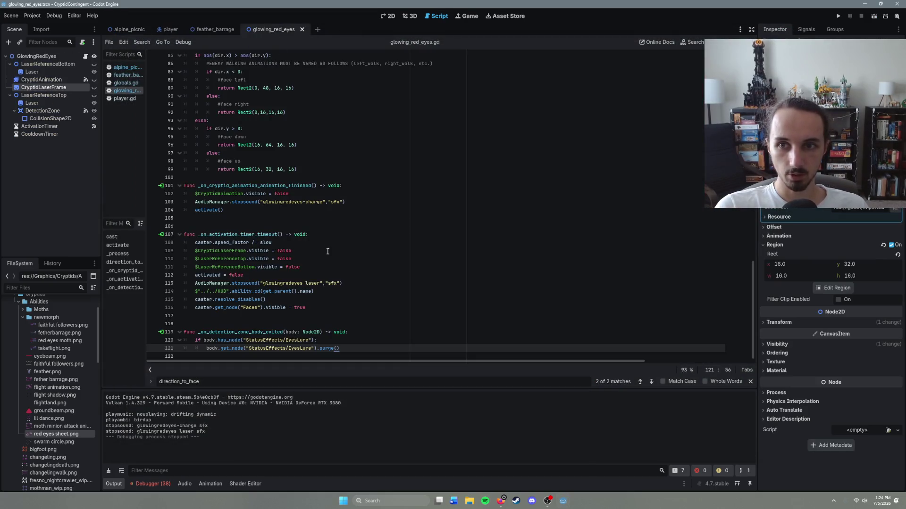
# Paste the direction_to_laserframe function back into the script.
pyautogui.hotkey('ctrl', 'v')
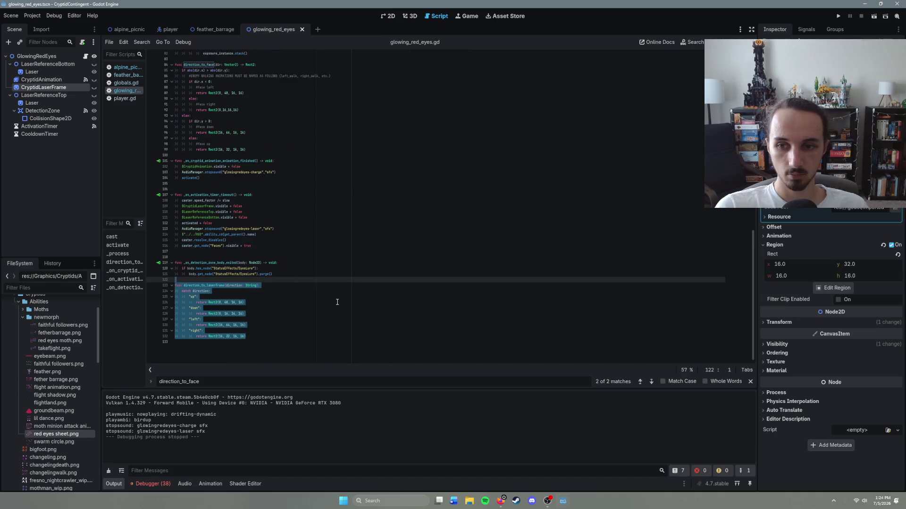
pyautogui.scroll(-3, 336, 301)
pyautogui.scroll(5, 337, 303)
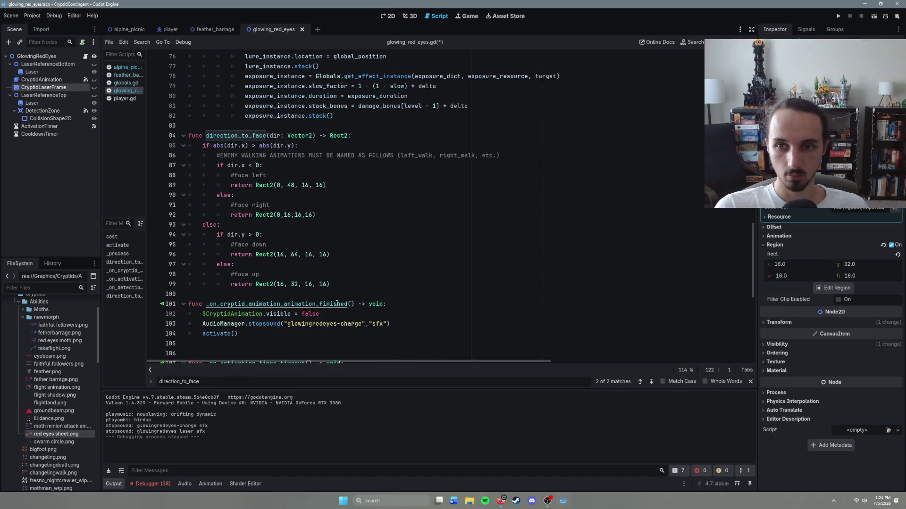
pyautogui.click(332, 345)
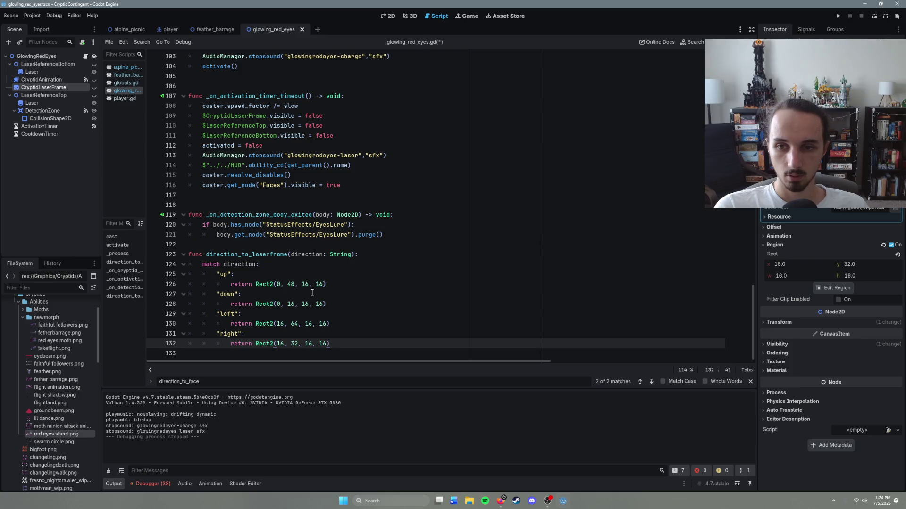
pyautogui.scroll(10, 312, 293)
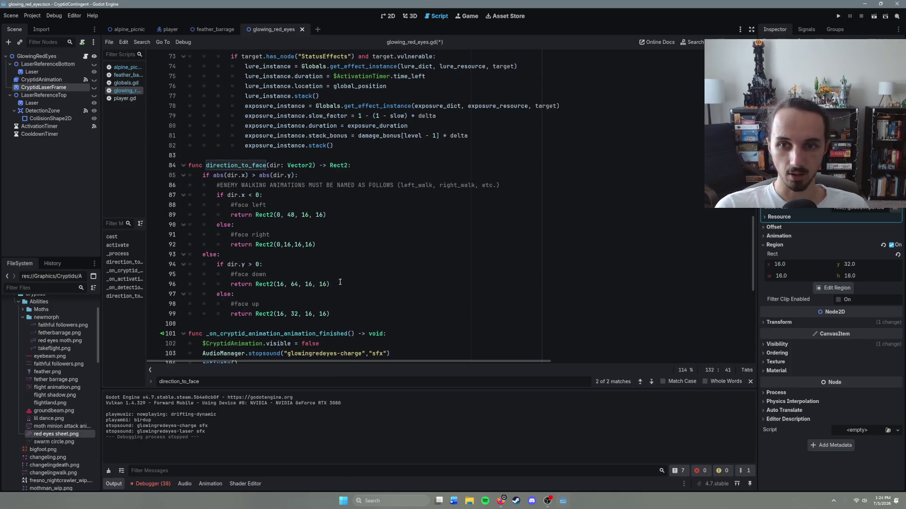
pyautogui.scroll(-10, 339, 283)
# Copy the laser frame's down region into direction_to_face's face-down return.
pyautogui.moveTo(326, 284); pyautogui.dragTo(230, 284)
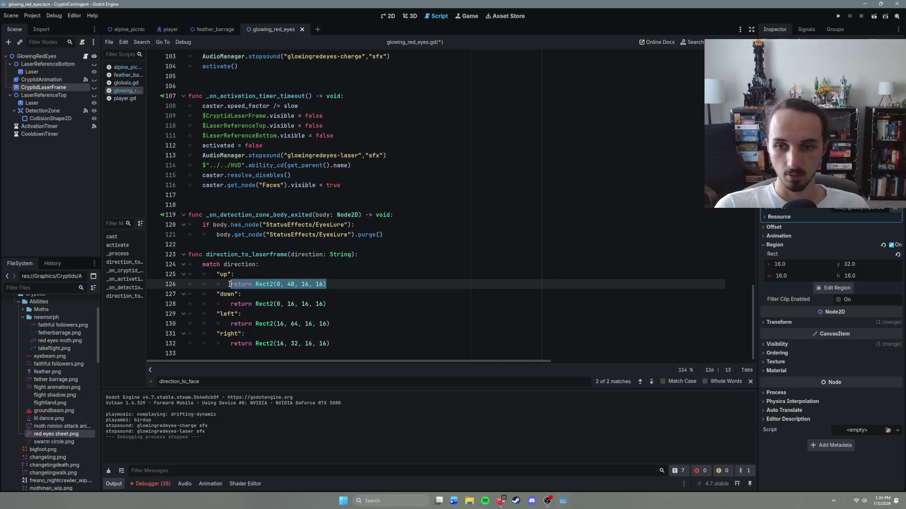
pyautogui.scroll(9, 363, 272)
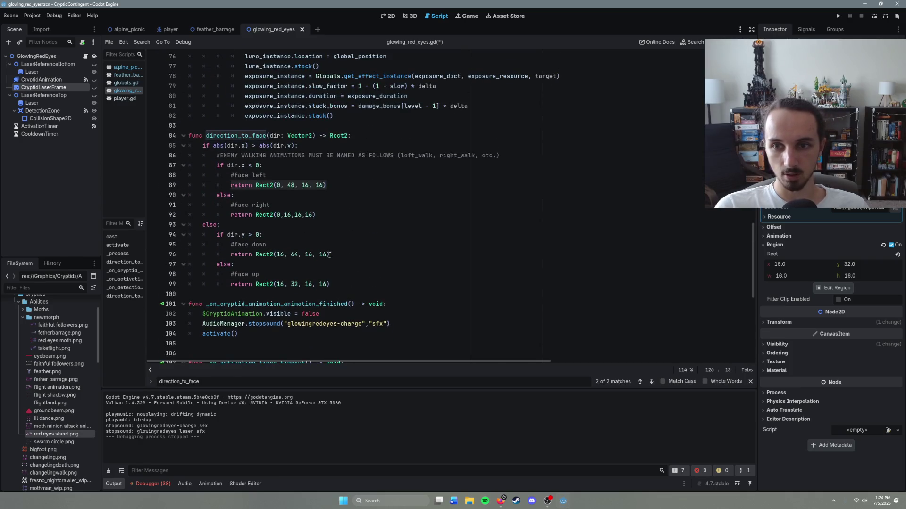
pyautogui.moveTo(330, 283)
pyautogui.mouseDown()
pyautogui.moveTo(220, 284)
pyautogui.moveTo(237, 283)
pyautogui.mouseUp()
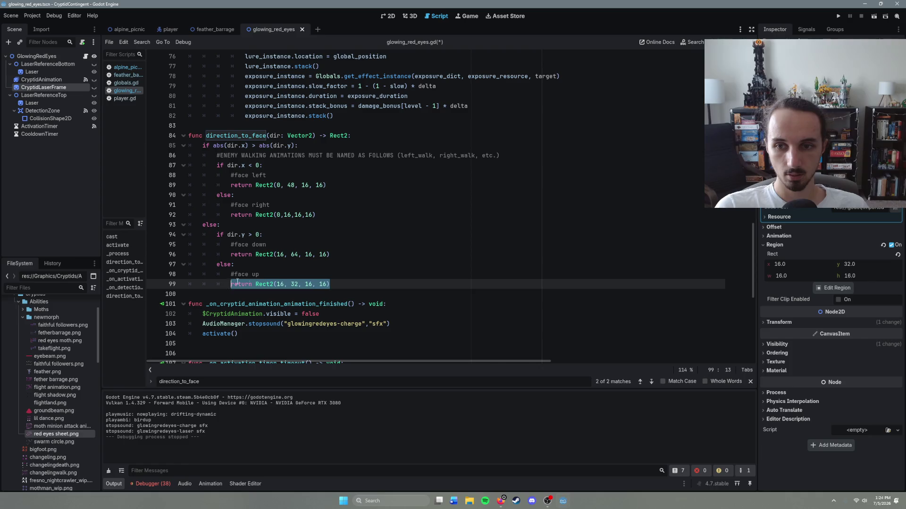
pyautogui.scroll(-9, 339, 283)
pyautogui.click(344, 304)
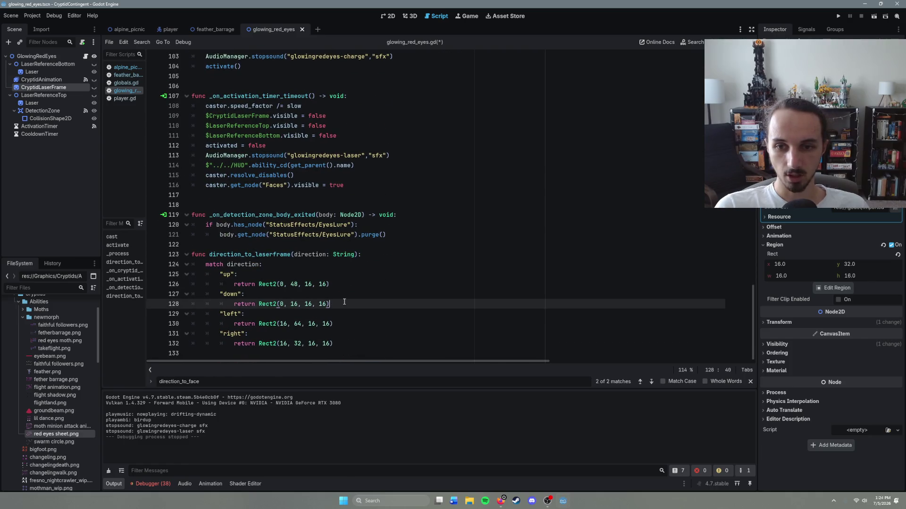
pyautogui.moveTo(344, 304); pyautogui.dragTo(234, 304)
pyautogui.hotkey('ctrl', 'c')
pyautogui.scroll(9, 360, 273)
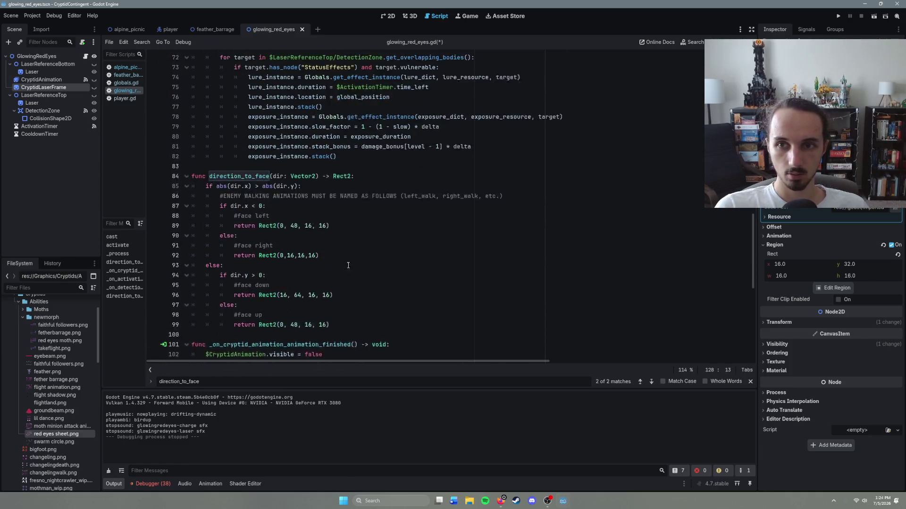
pyautogui.click(343, 254)
pyautogui.moveTo(343, 254); pyautogui.dragTo(235, 255)
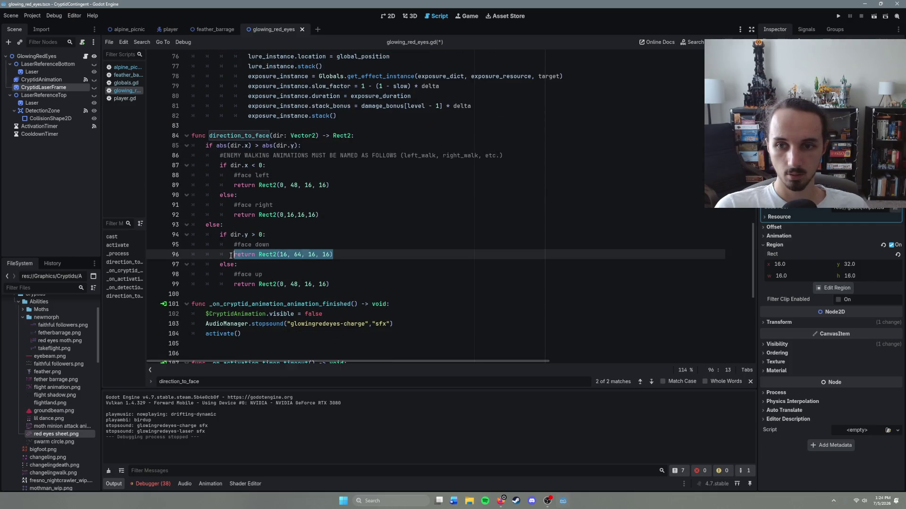
pyautogui.hotkey('ctrl', 'v')
# Copy the left region Rect2(16, 64, 16, 16) into the face-left return.
pyautogui.scroll(-9, 327, 333)
pyautogui.moveTo(334, 323); pyautogui.dragTo(234, 324)
pyautogui.hotkey('ctrl', 'c')
pyautogui.scroll(10, 328, 282)
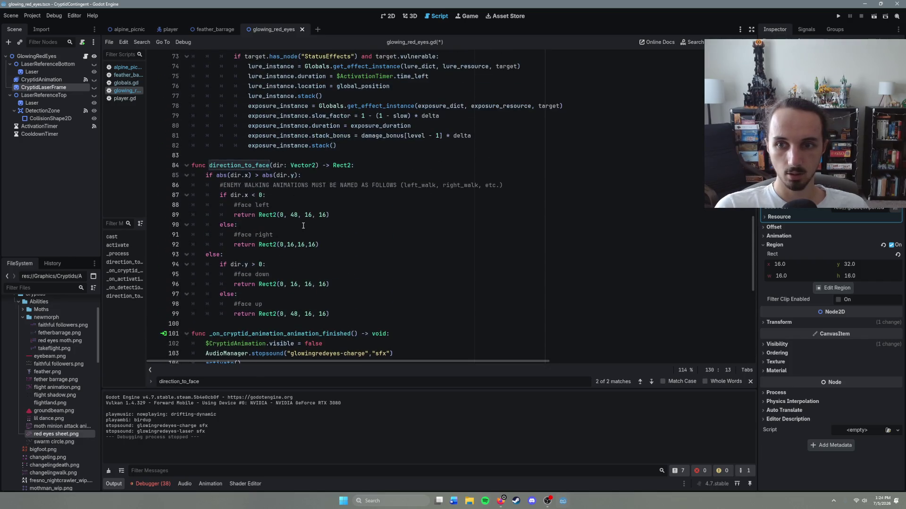
pyautogui.click(342, 215)
pyautogui.moveTo(343, 216)
pyautogui.mouseDown()
pyautogui.moveTo(220, 215)
pyautogui.moveTo(234, 216)
pyautogui.mouseUp()
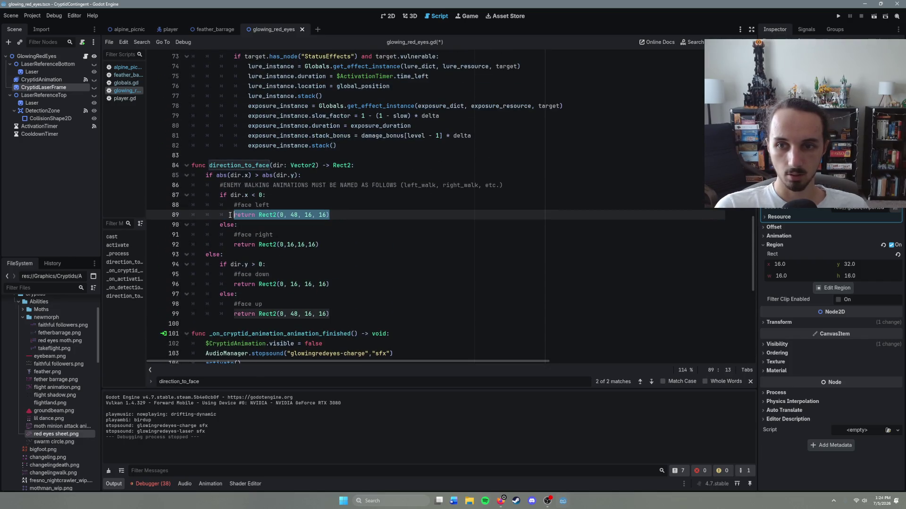
pyautogui.hotkey('ctrl', 'v')
# Copy the right region Rect2(16, 32, 16, 16) into face-right and run the alpine_picnic scene.
pyautogui.scroll(-10, 303, 337)
pyautogui.moveTo(334, 343); pyautogui.dragTo(235, 343)
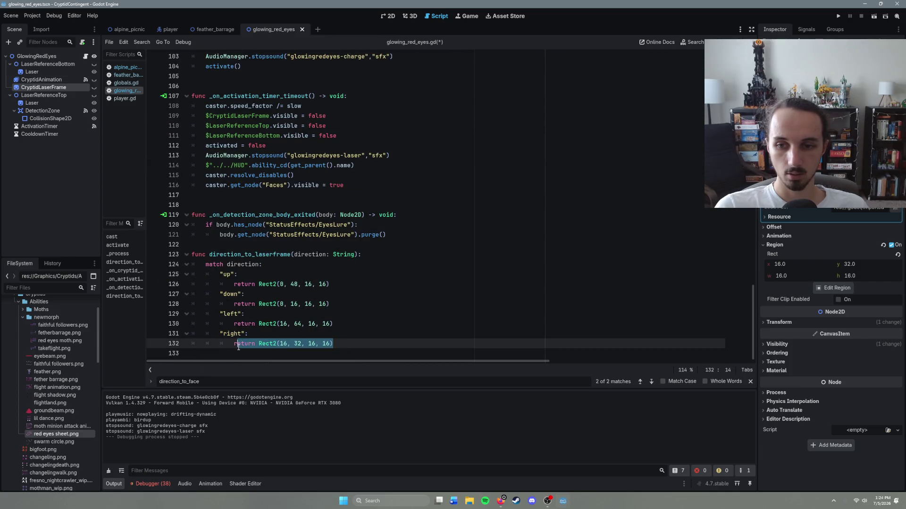
pyautogui.scroll(2, 356, 300)
pyautogui.scroll(8, 356, 301)
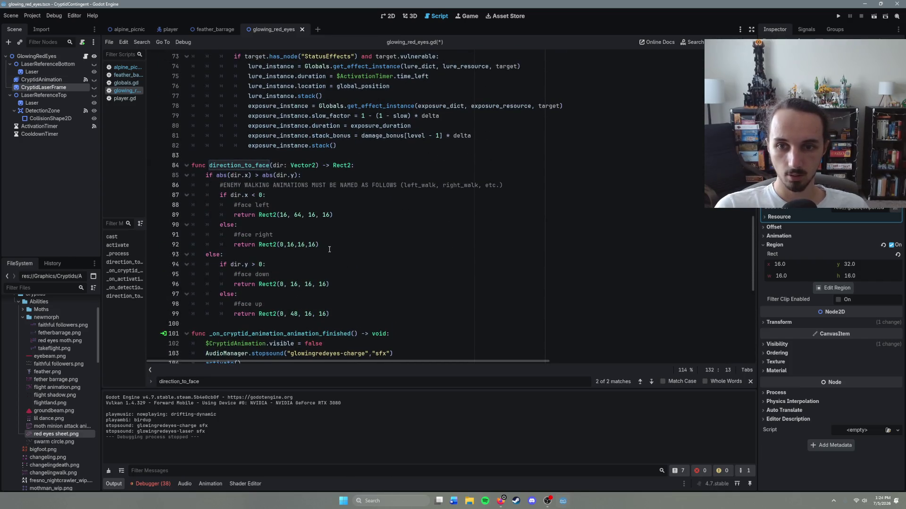
pyautogui.moveTo(329, 249); pyautogui.dragTo(235, 244)
pyautogui.write('return Rect2(16, 32, 16, 16)')
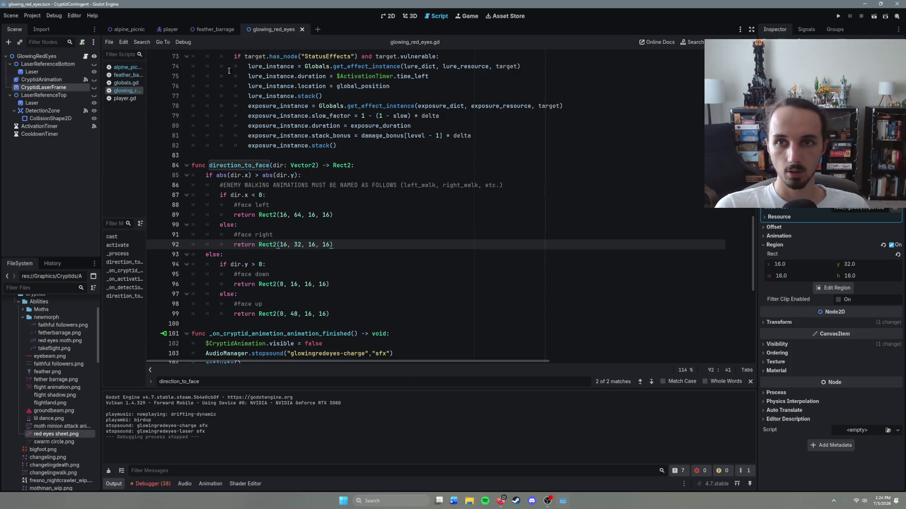
pyautogui.click(141, 30)
pyautogui.press('F6')
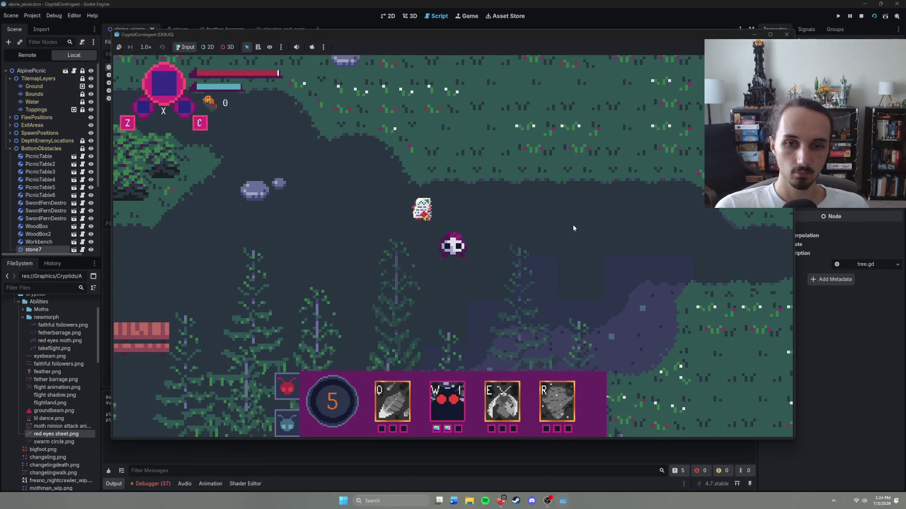
# Fire the red-eyes laser to the right in the running game, then stop it.
pyautogui.press('w')
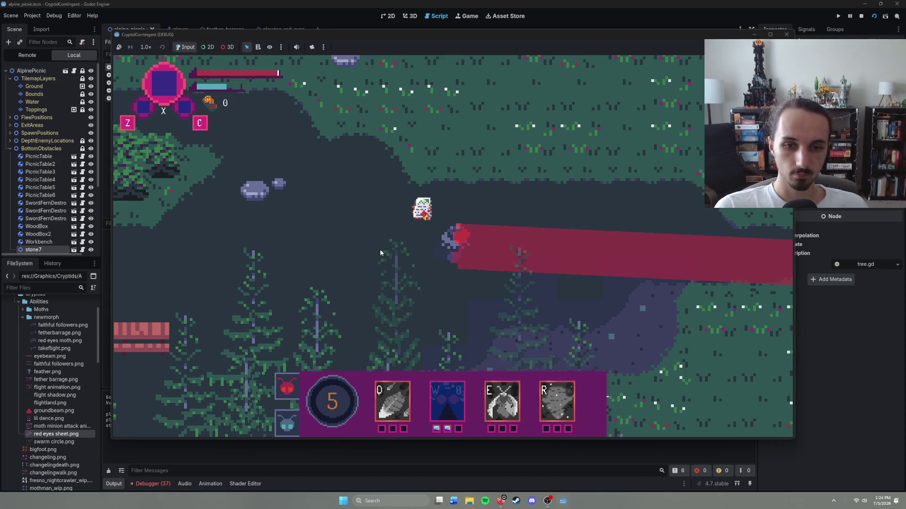
pyautogui.press('F8')
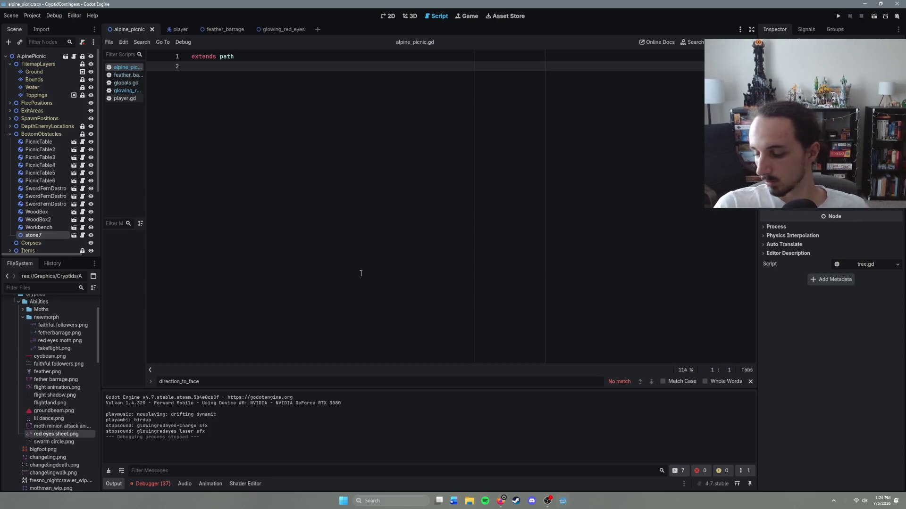
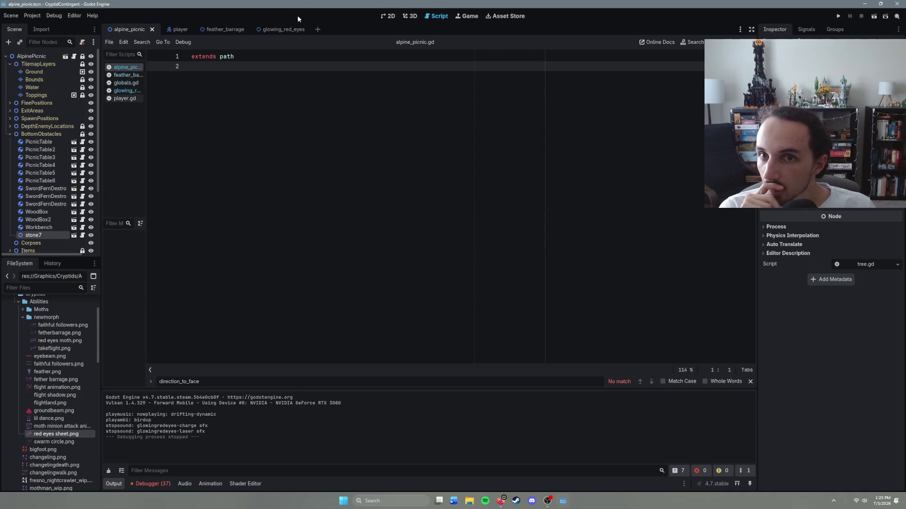
# Open the take_flight.tscn scene with the quick scene finder.
pyautogui.hotkey('ctrl', 'shift', 'o')
pyautogui.write('take')
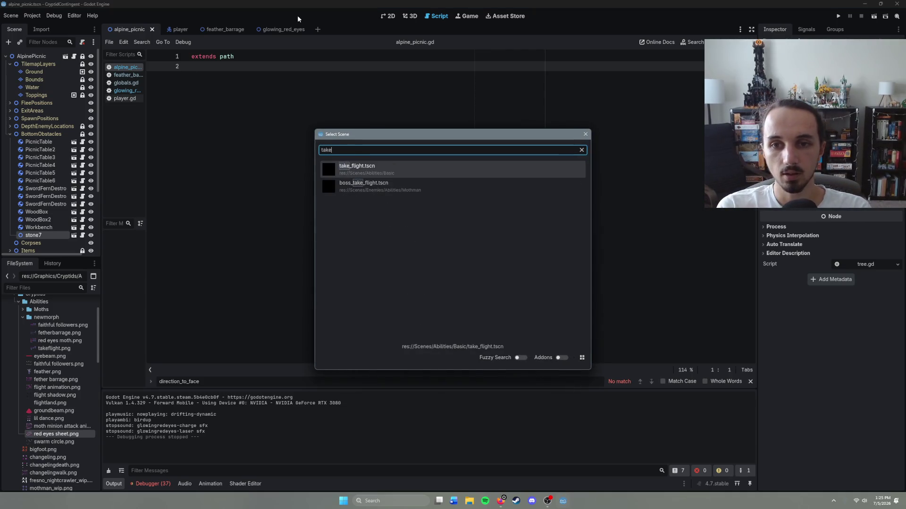
pyautogui.press('Return')
# Select CryptidAnimation and delete all frames of its down animation.
pyautogui.click(42, 65)
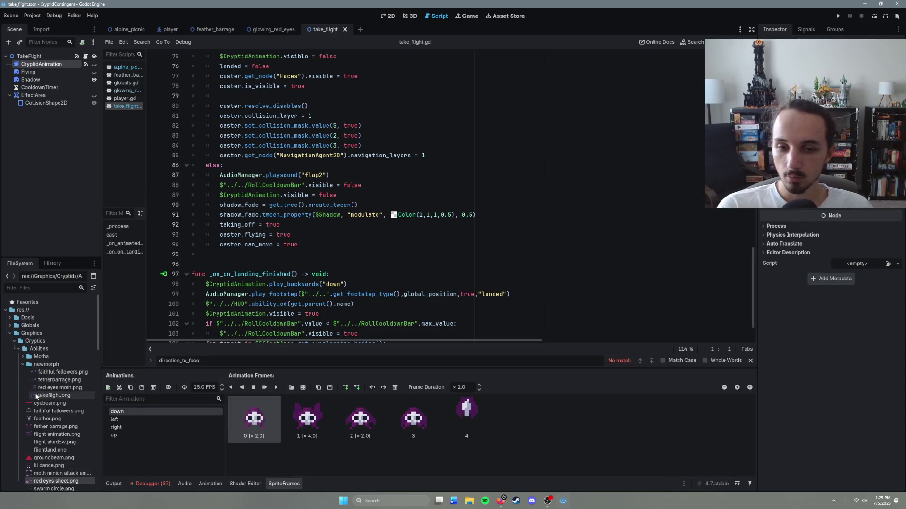
pyautogui.scroll(-2, 83, 412)
pyautogui.scroll(4, 83, 411)
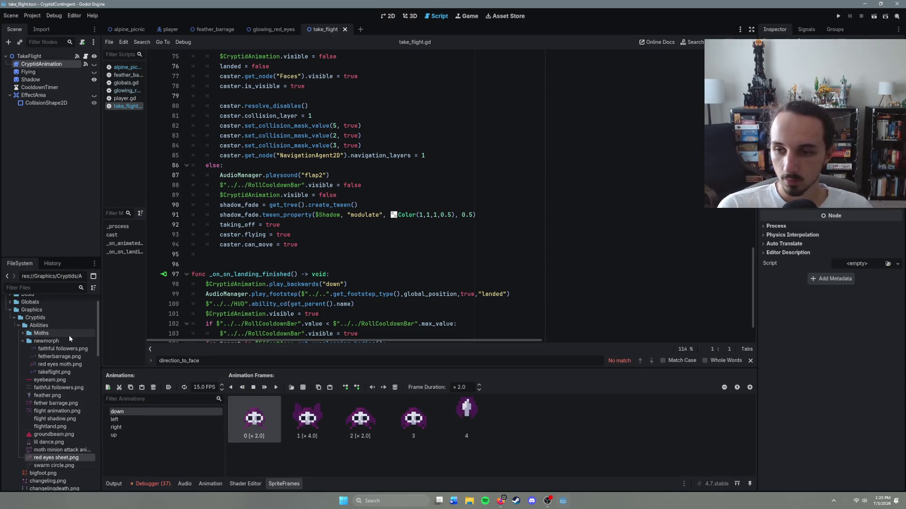
pyautogui.click(64, 368)
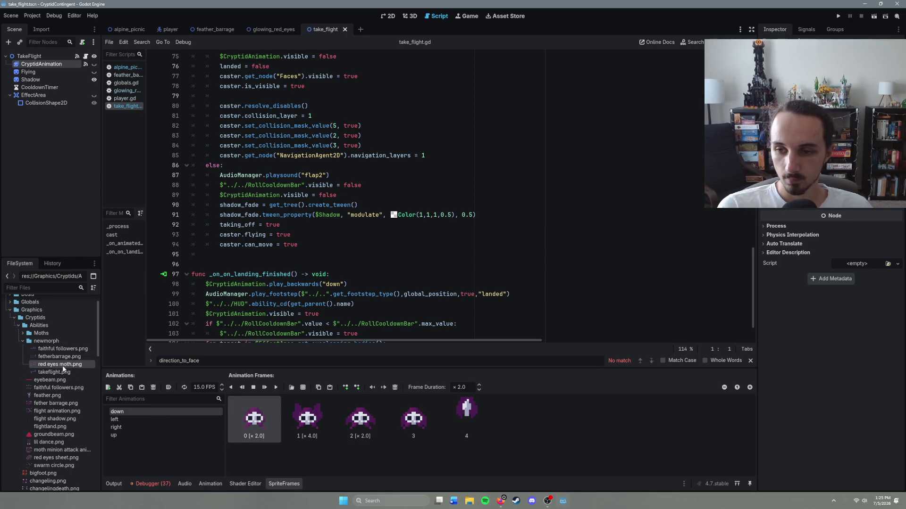
pyautogui.keyDown('shift'); pyautogui.click(460, 418); pyautogui.keyUp('shift')
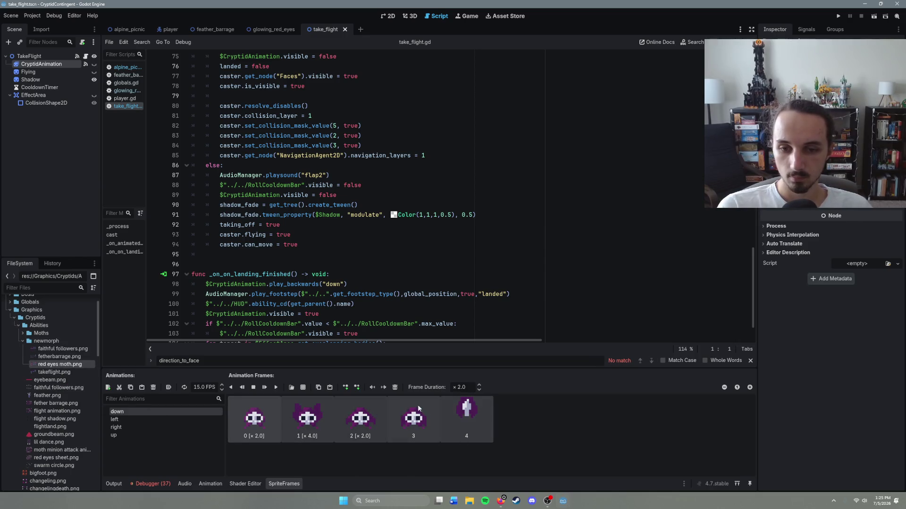
pyautogui.click(395, 388)
# Slice takeflight.png on a 3×3 grid and add all seven frames to the down animation.
pyautogui.click(300, 388)
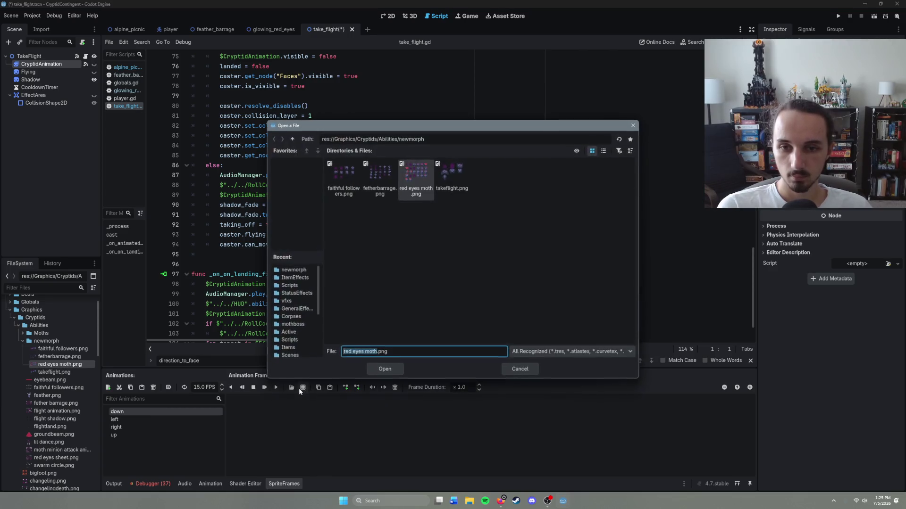
pyautogui.click(461, 193)
pyautogui.doubleClick(461, 193)
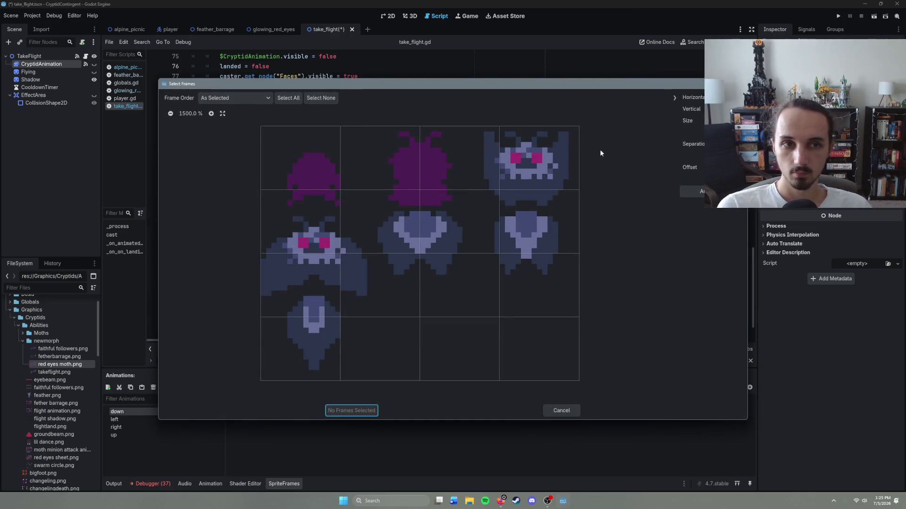
pyautogui.click(742, 111)
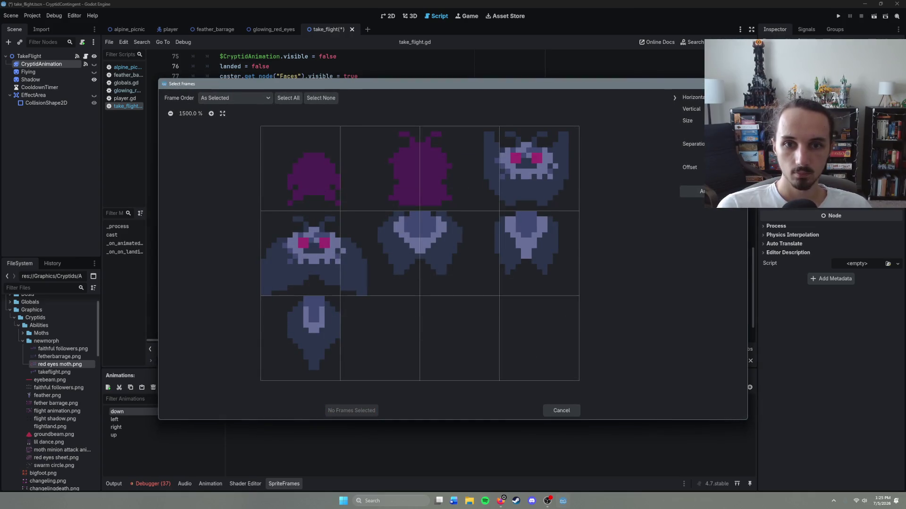
pyautogui.click(742, 99)
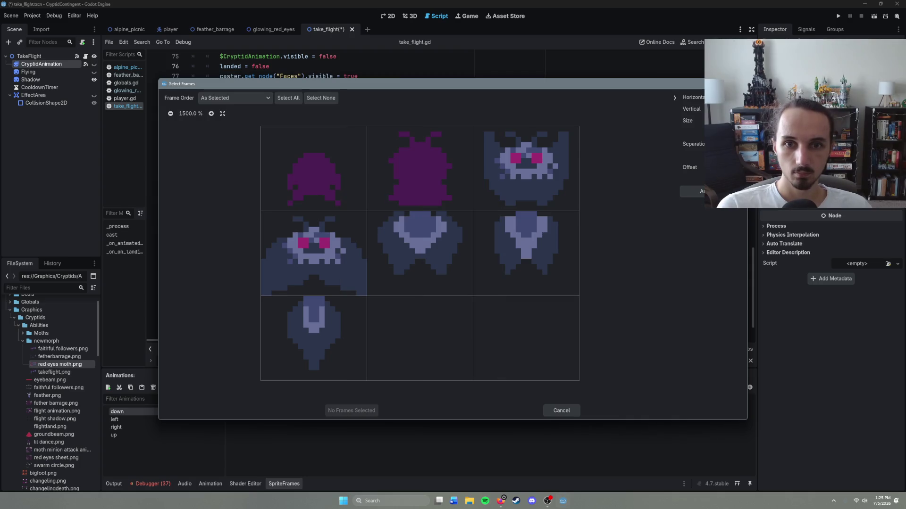
pyautogui.moveTo(324, 186)
pyautogui.mouseDown()
pyautogui.moveTo(542, 198)
pyautogui.moveTo(574, 272)
pyautogui.moveTo(360, 378)
pyautogui.mouseUp()
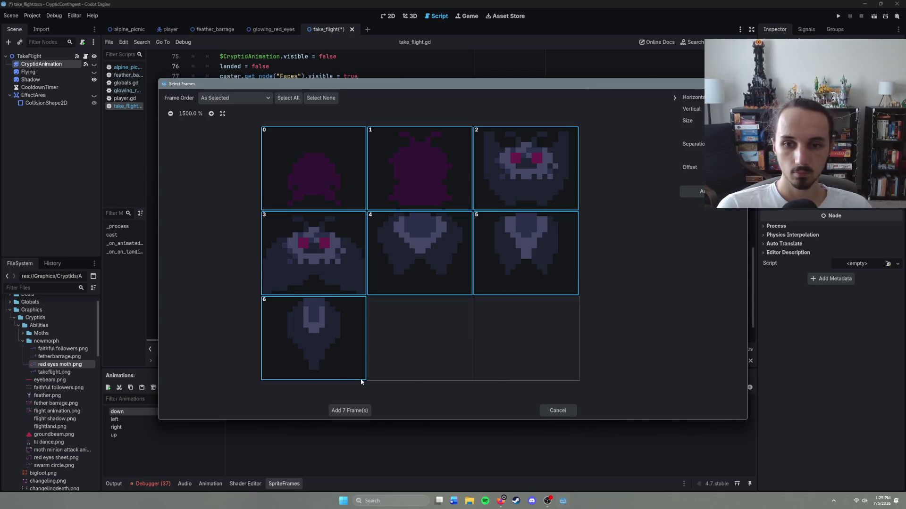
pyautogui.press('Return')
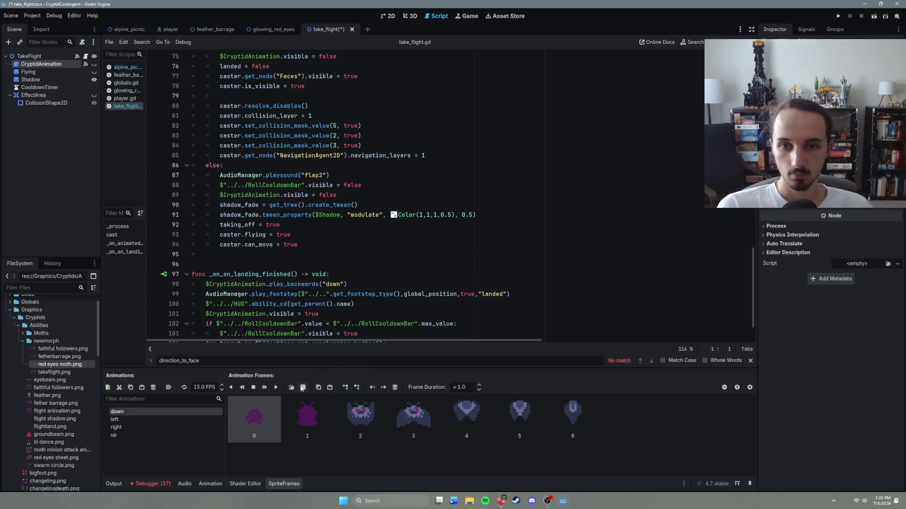
# Review the frames of the right, up, down and left animations.
pyautogui.click(163, 427)
pyautogui.click(160, 435)
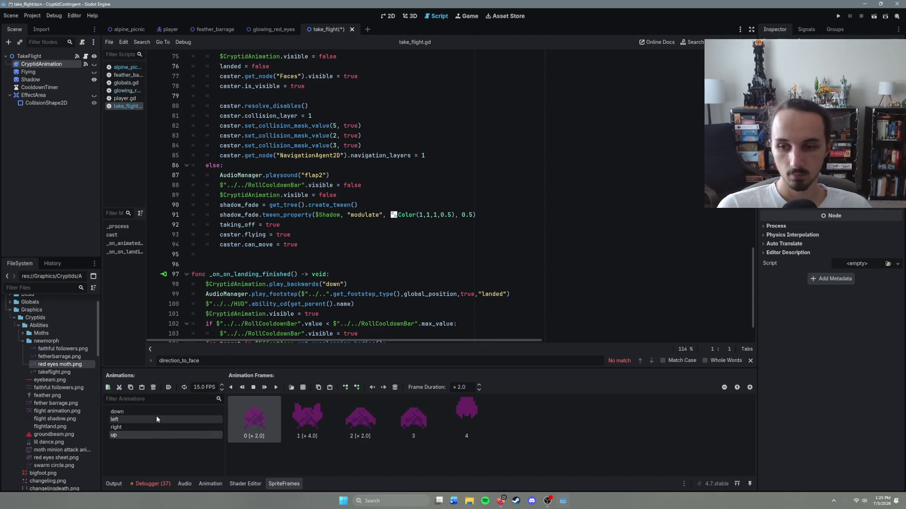
pyautogui.click(157, 412)
pyautogui.click(151, 435)
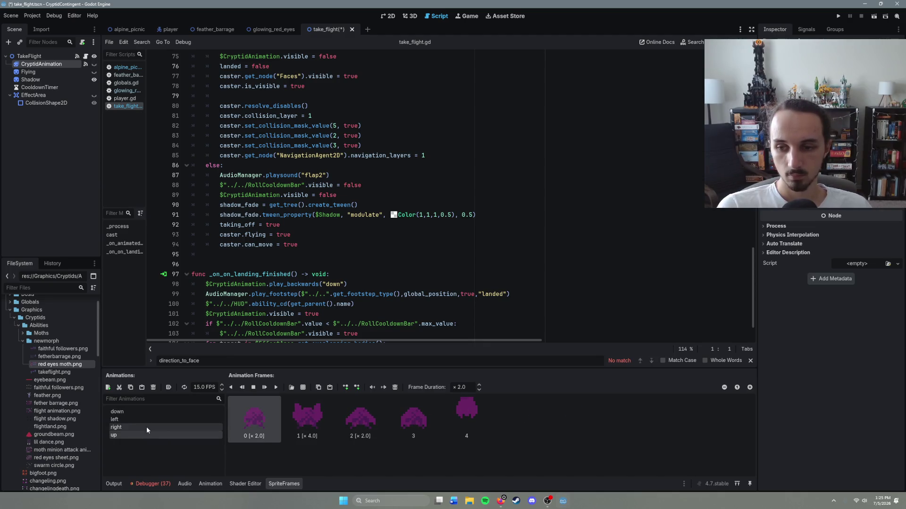
pyautogui.click(147, 419)
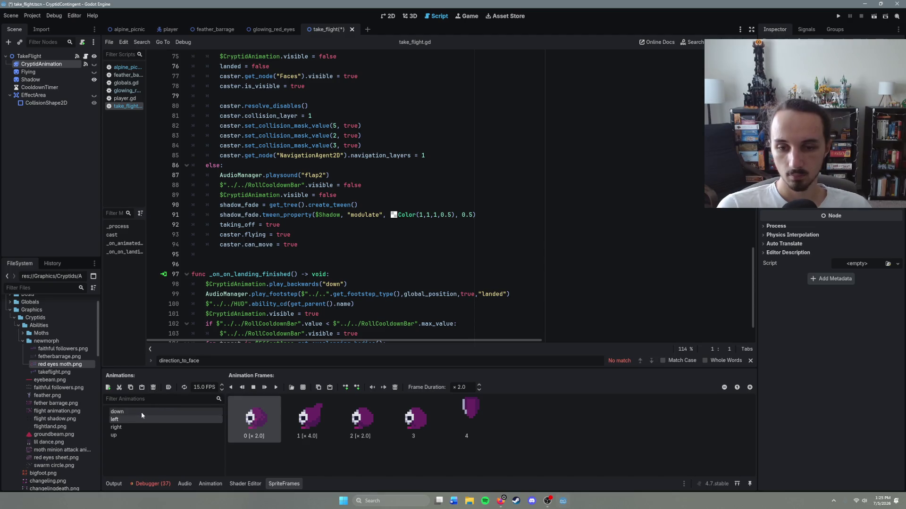
pyautogui.click(140, 412)
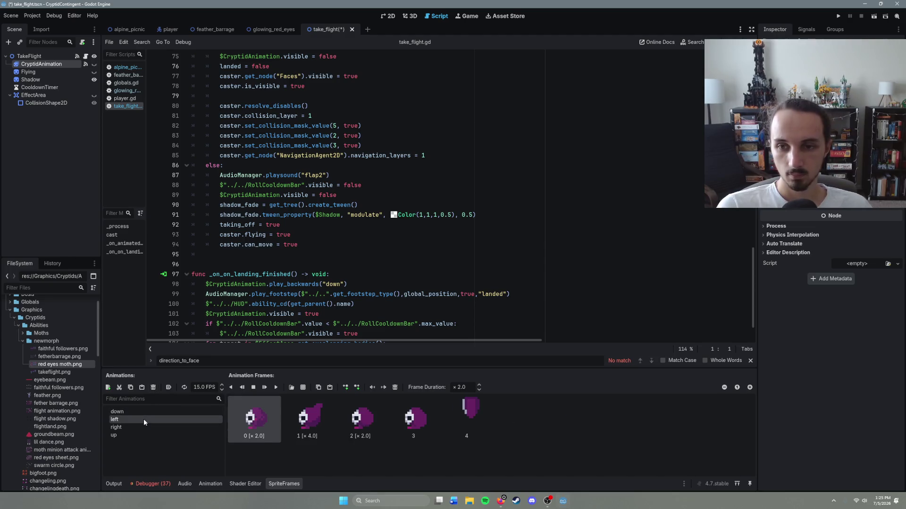
pyautogui.scroll(2, 286, 300)
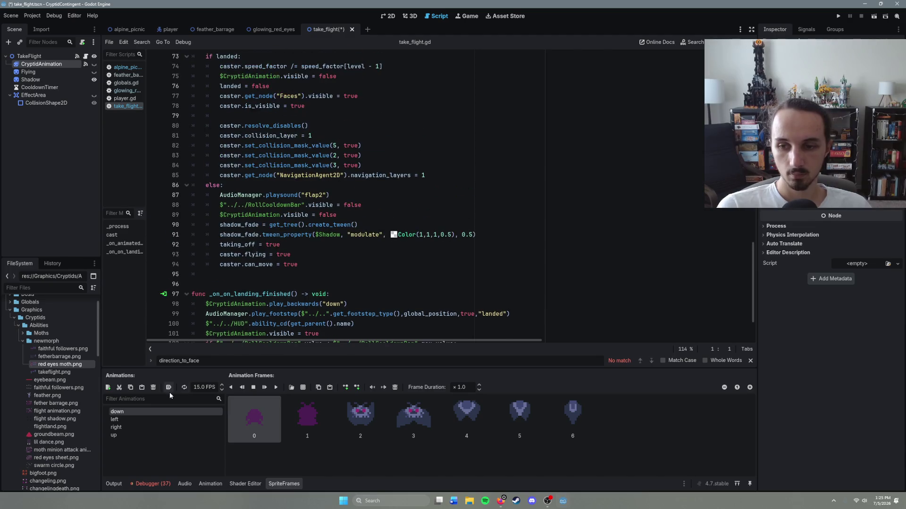
# Delete the left and right animations, keeping down and up, and save take_flight.
pyautogui.click(133, 419)
pyautogui.click(153, 387)
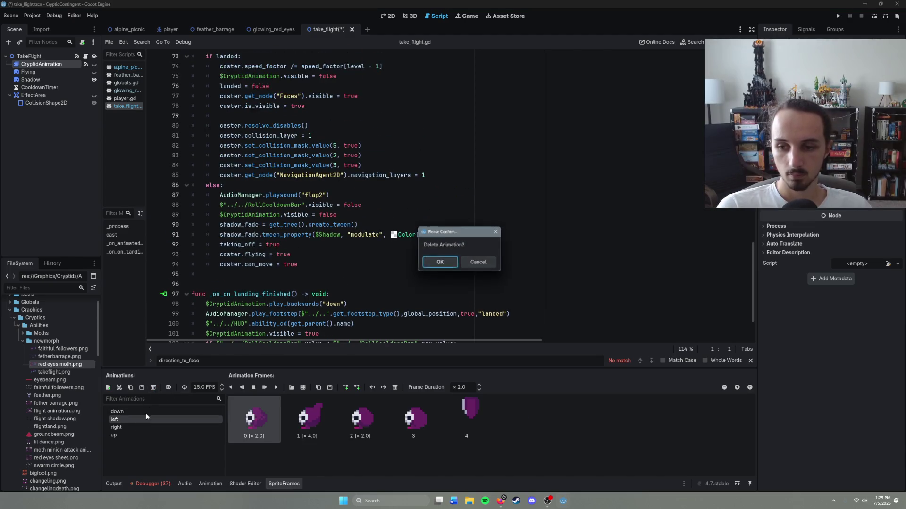
pyautogui.click(442, 264)
pyautogui.click(116, 419)
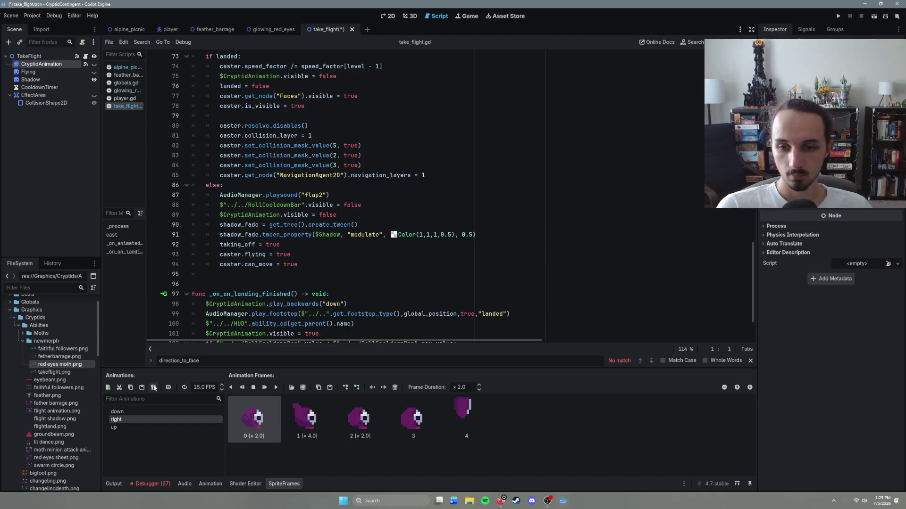
pyautogui.click(153, 387)
pyautogui.click(432, 263)
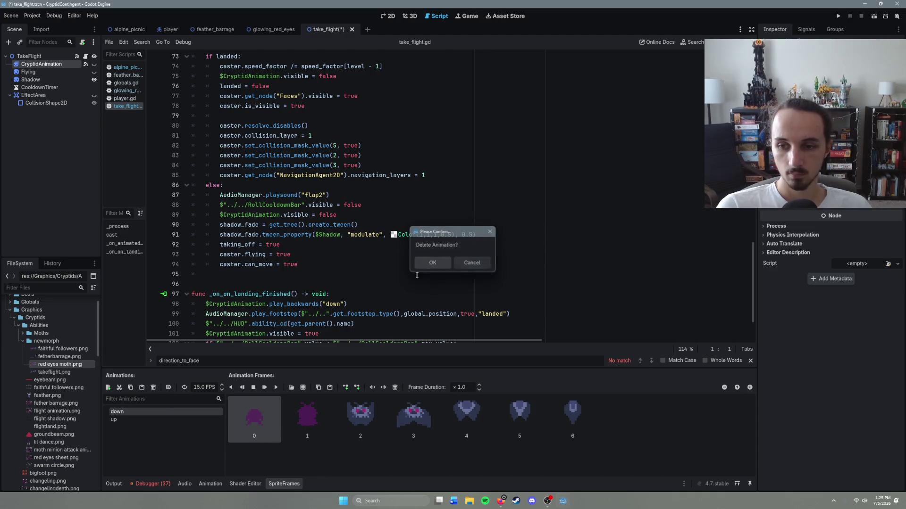
pyautogui.click(140, 418)
pyautogui.hotkey('ctrl', 's')
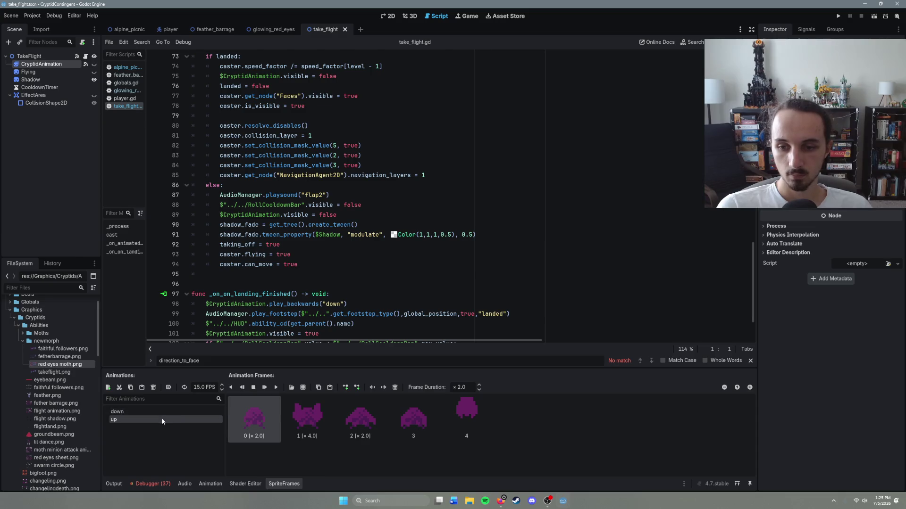
# Look over take_flight.gd, then select the Flying sprite to see its 64, 0, 16×16 region.
pyautogui.scroll(-2, 339, 298)
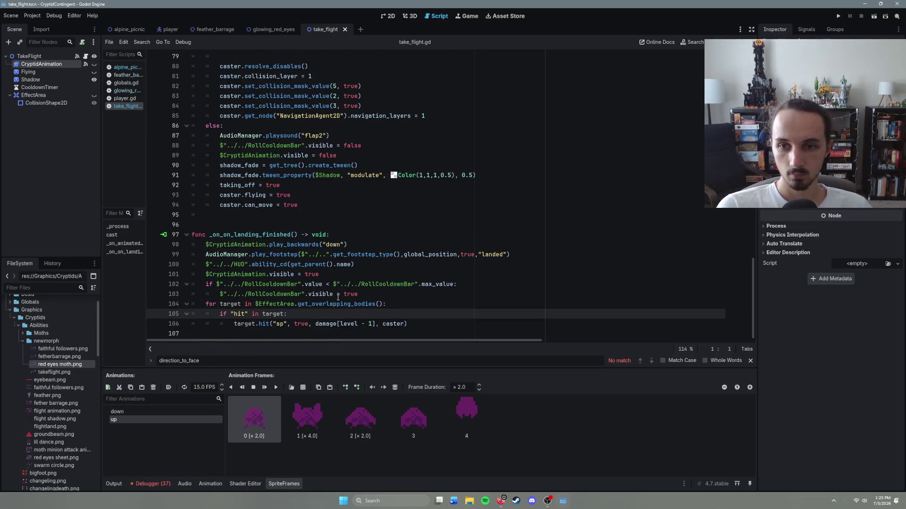
pyautogui.scroll(10, 440, 308)
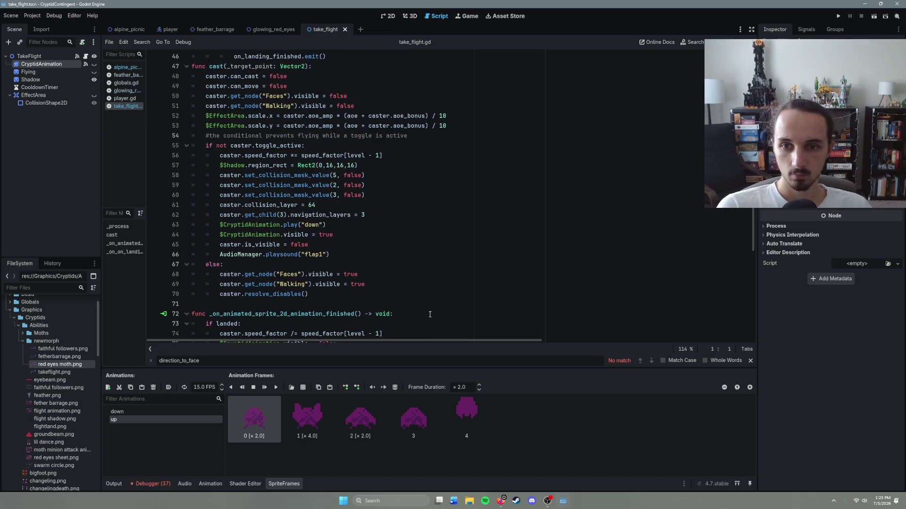
pyautogui.scroll(8, 430, 314)
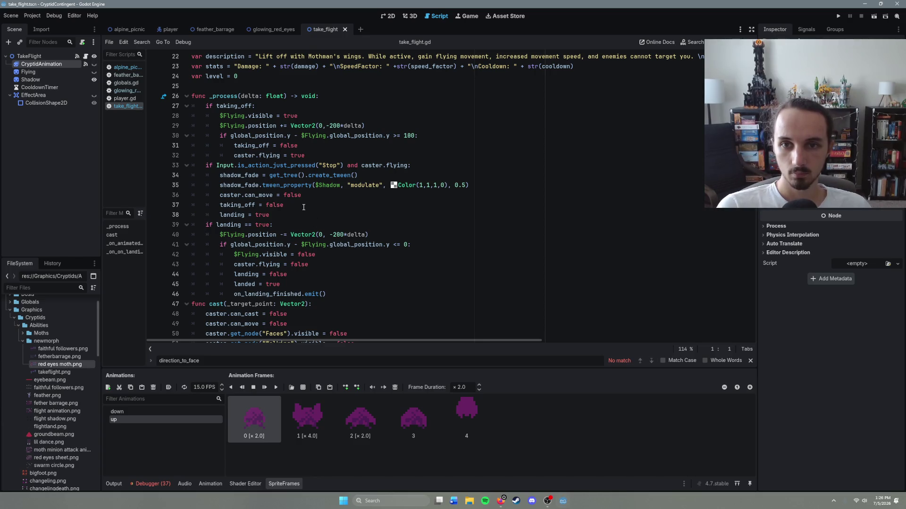
pyautogui.scroll(-9, 294, 246)
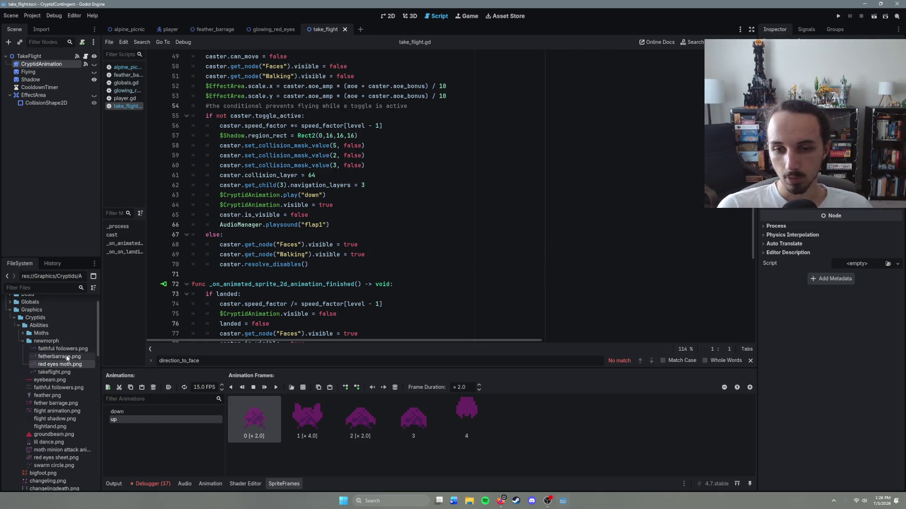
pyautogui.click(61, 73)
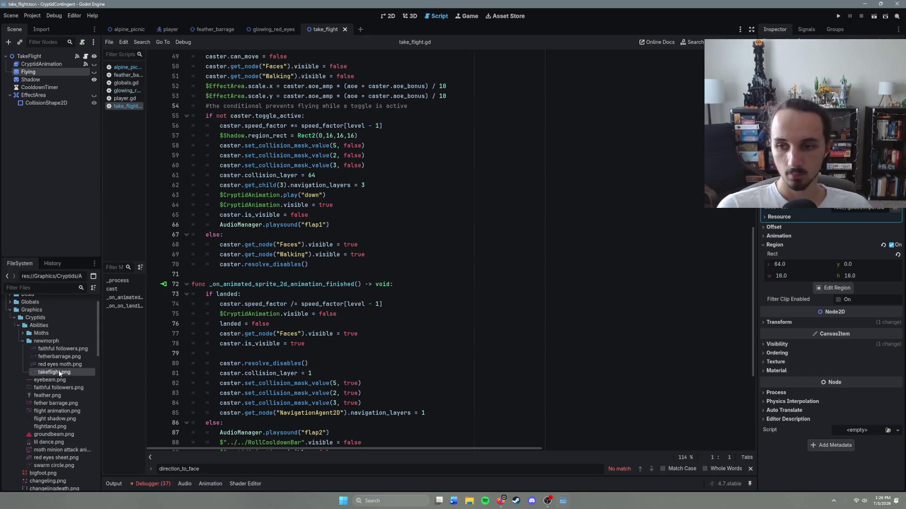
# Bring up the texture region editor for the Flying sprite.
pyautogui.moveTo(60, 374)
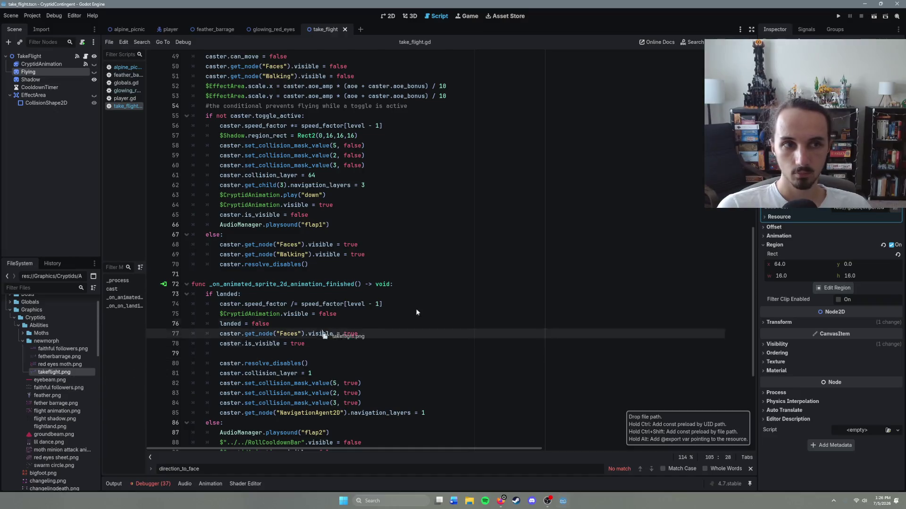
pyautogui.click(315, 175)
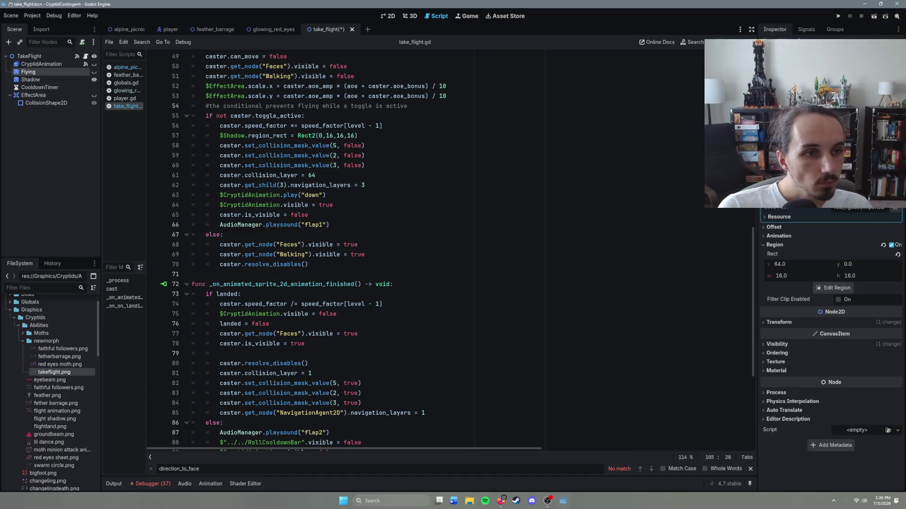
pyautogui.scroll(-5, 432, 272)
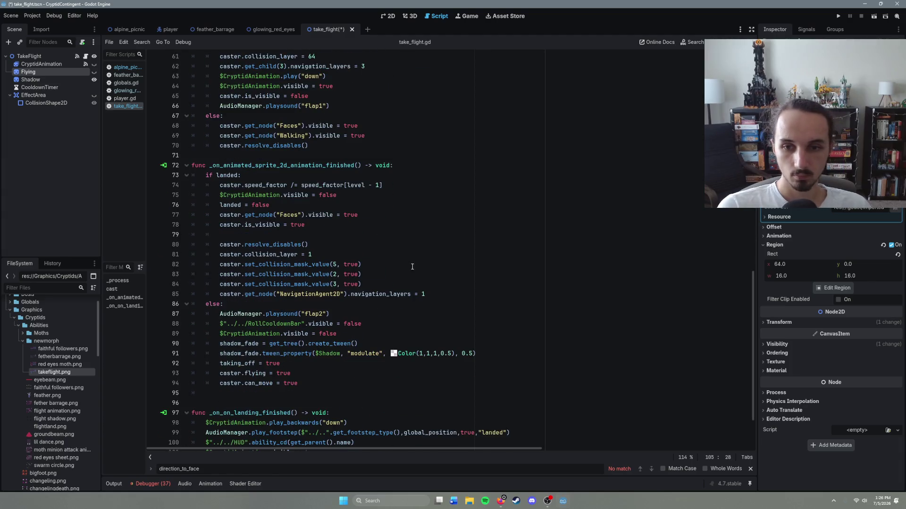
pyautogui.scroll(-1, 432, 272)
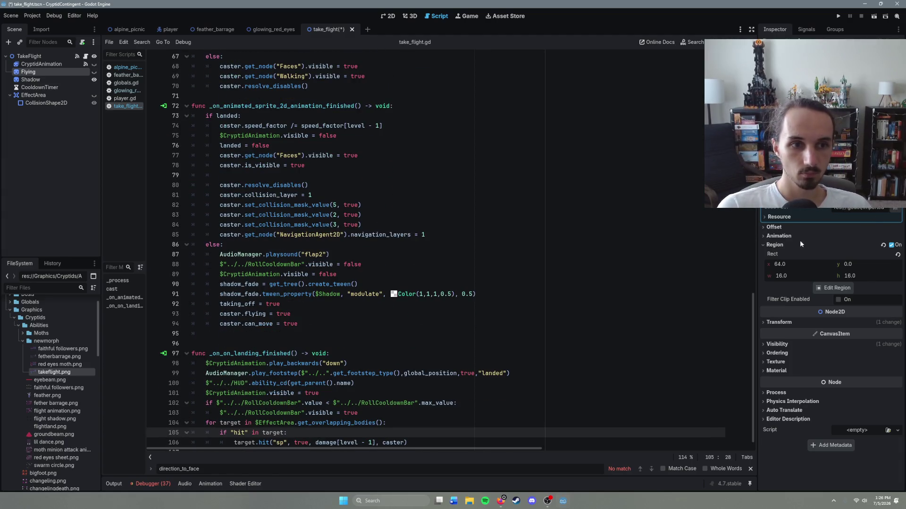
pyautogui.click(831, 288)
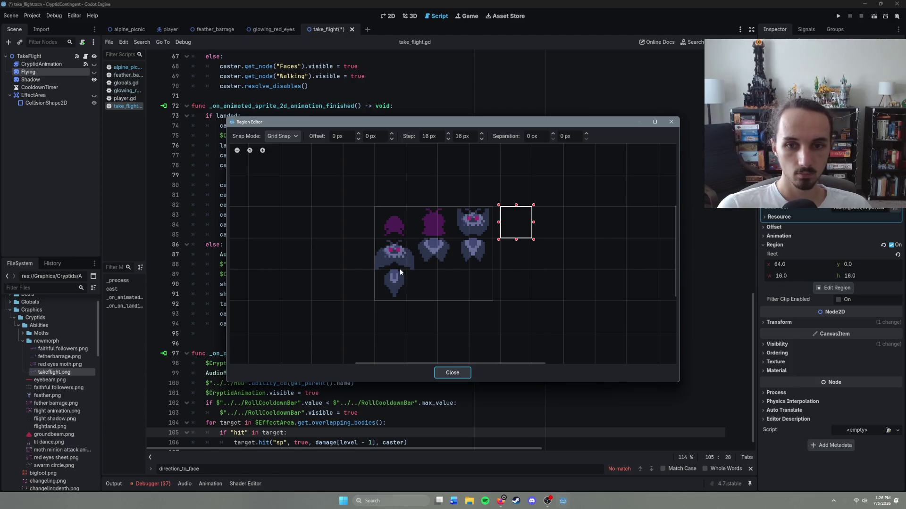
pyautogui.click(389, 283)
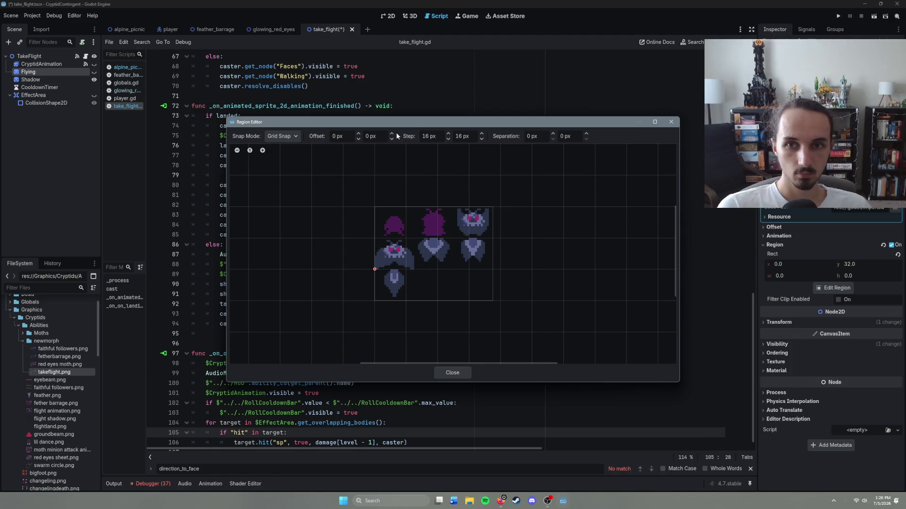
# Set the horizontal snap step to 20 px and select the 20×16 cell at 0, 32.
pyautogui.click(481, 134)
pyautogui.click(481, 139)
pyautogui.click(448, 134)
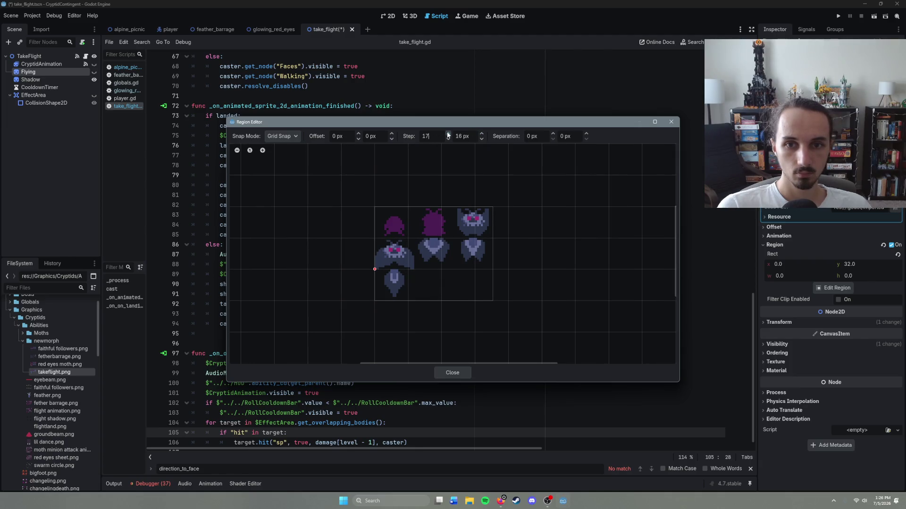
pyautogui.click(449, 134)
pyautogui.click(448, 134)
pyautogui.click(448, 134)
pyautogui.write('20')
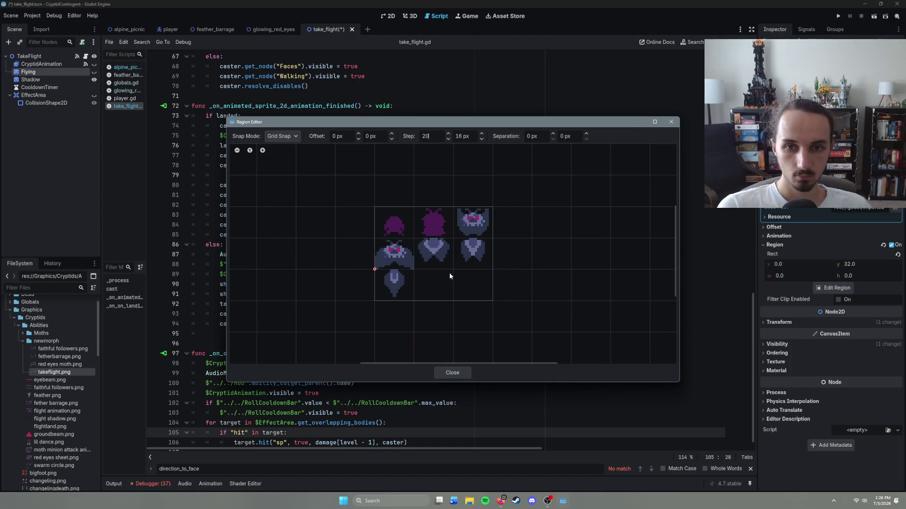
pyautogui.moveTo(383, 278); pyautogui.dragTo(405, 297)
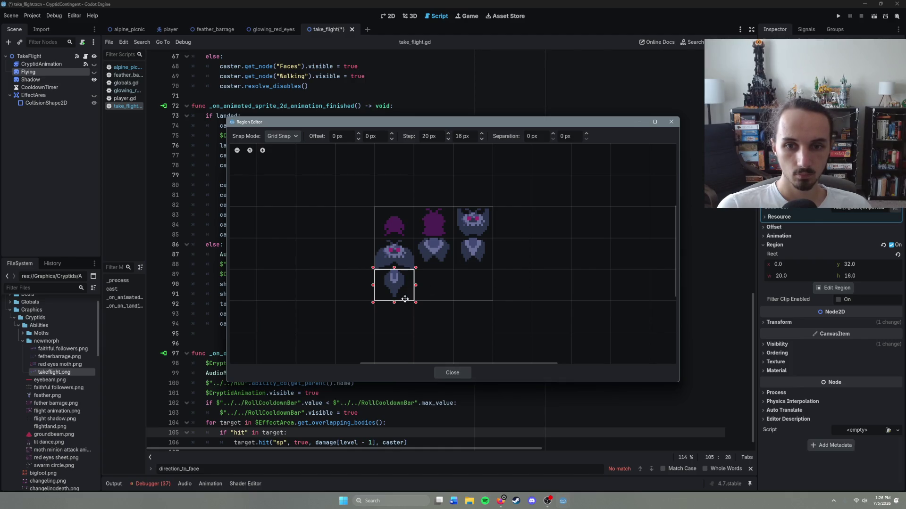
pyautogui.click(449, 373)
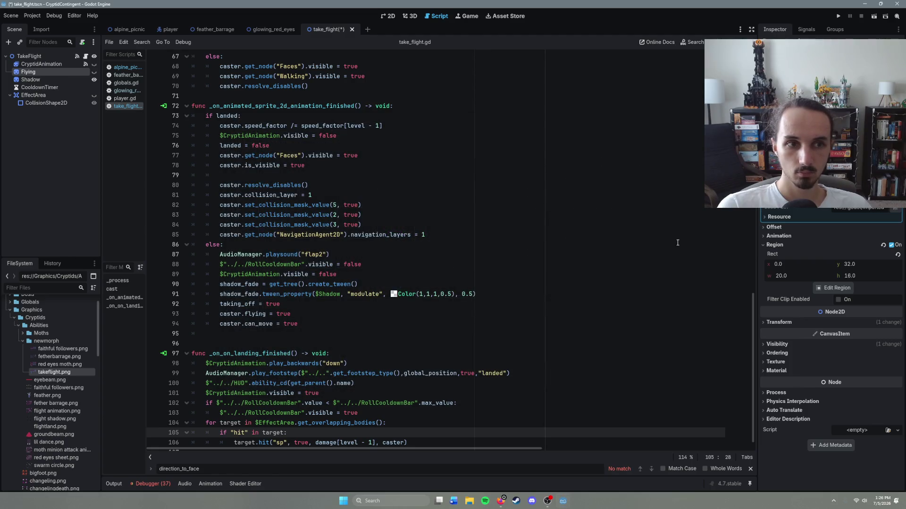
# Save the take_flight scene.
pyautogui.hotkey('ctrl', 's')
pyautogui.click(371, 313)
pyautogui.scroll(-1, 371, 316)
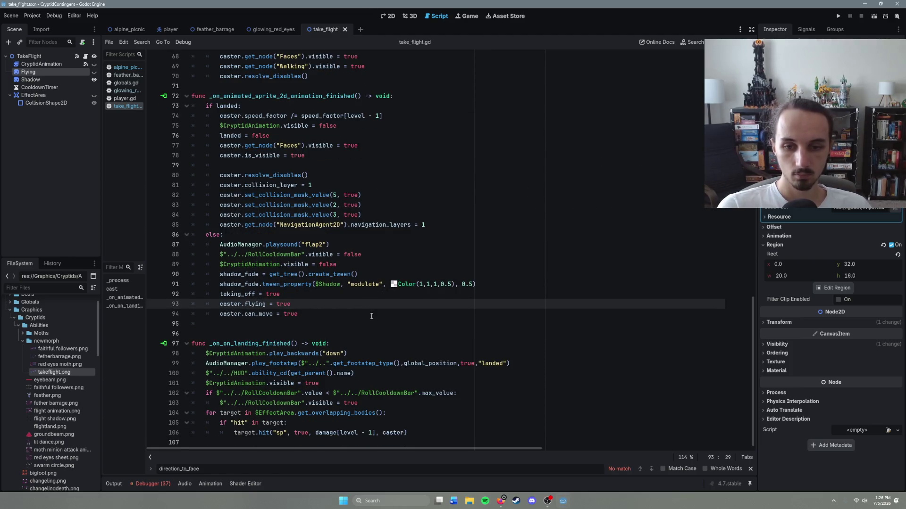
# Search the script for 'region' to find line 57, then switch to alpine_picnic.
pyautogui.hotkey('ctrl', 'f')
pyautogui.write('region')
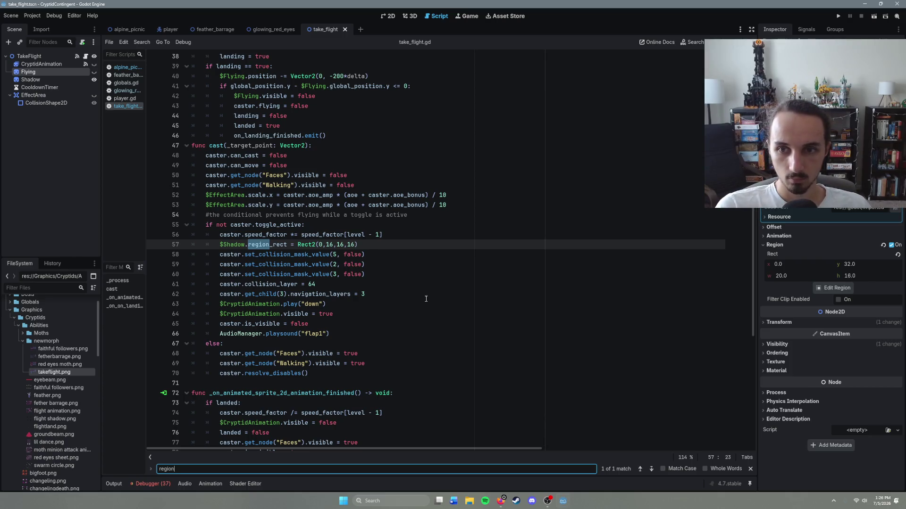
pyautogui.click(388, 282)
pyautogui.scroll(7, 391, 290)
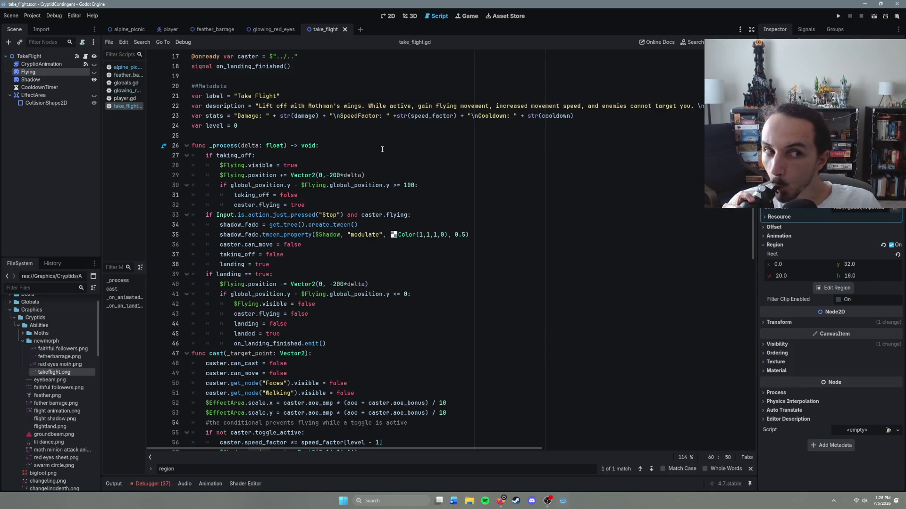
pyautogui.click(137, 30)
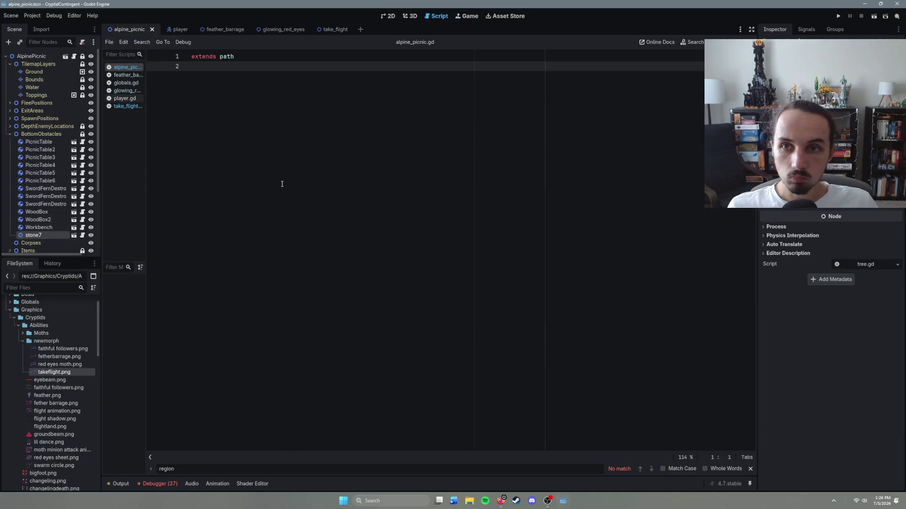
pyautogui.press('F6')
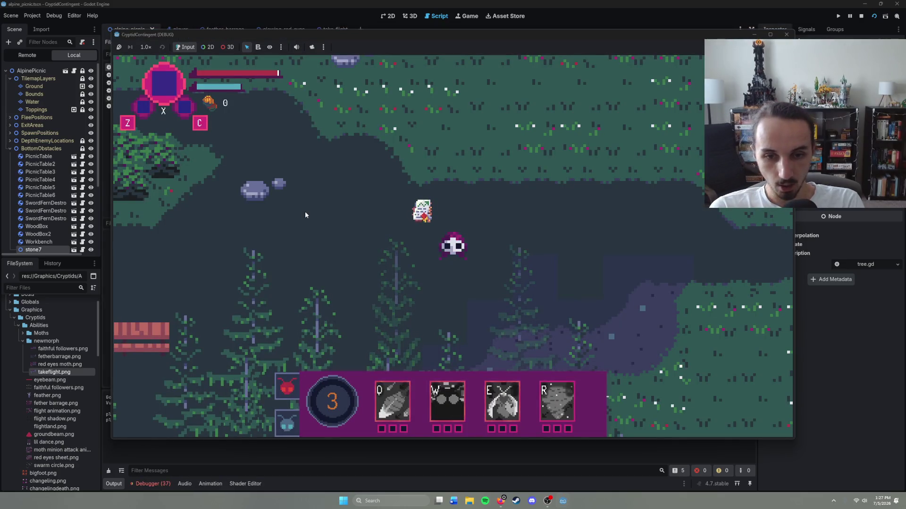
pyautogui.press('e')
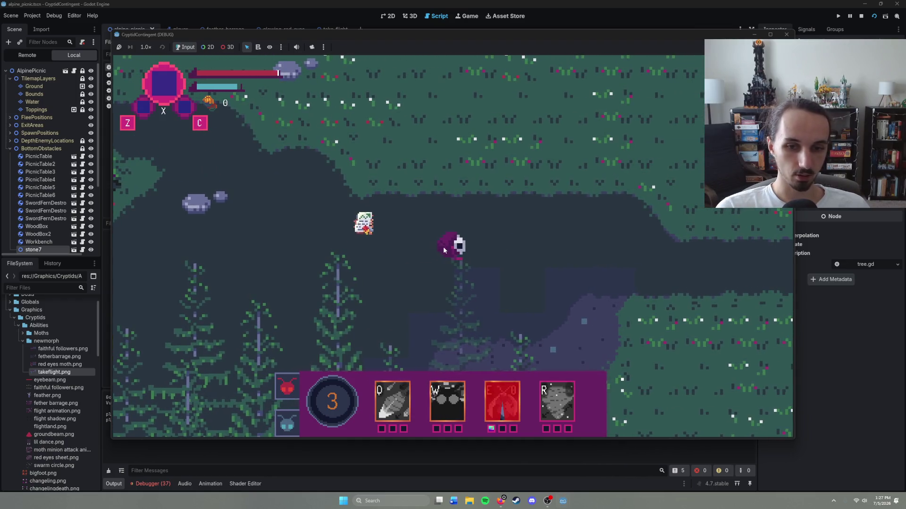
pyautogui.press('F8')
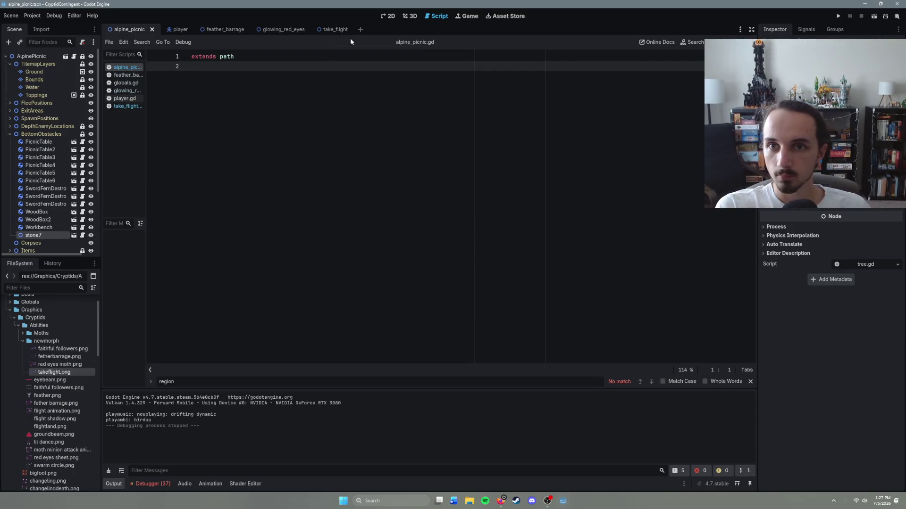
# Open the_swarm scene and delete all of CryptidAnimation's existing frames.
pyautogui.hotkey('ctrl', 'shift', 'o')
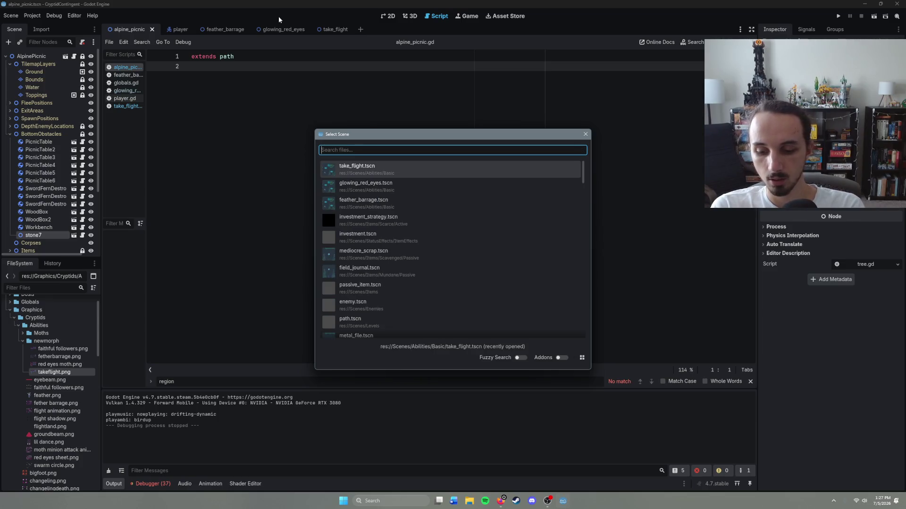
pyautogui.write('the')
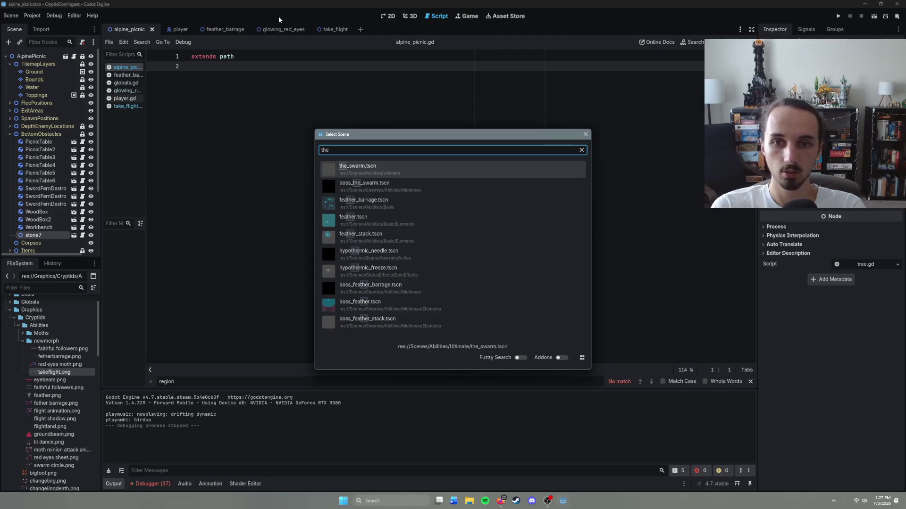
pyautogui.click(393, 172)
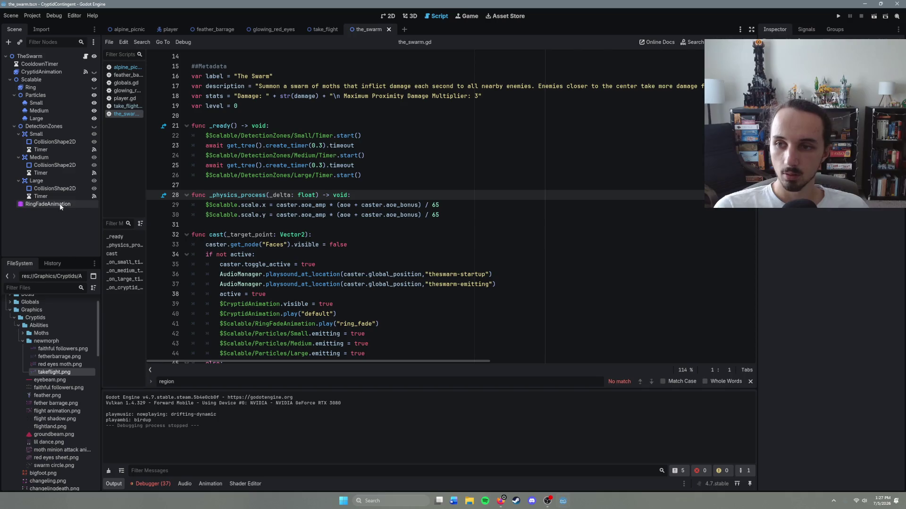
pyautogui.click(49, 72)
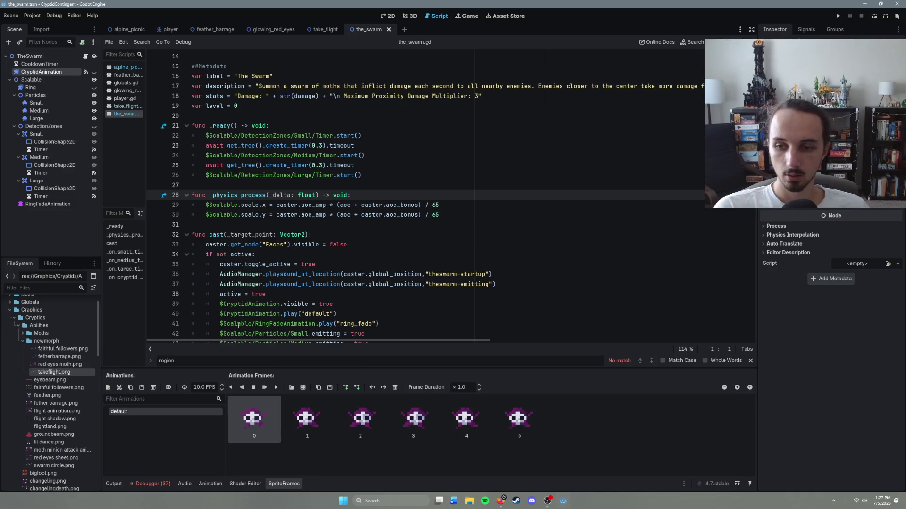
pyautogui.keyDown('shift'); pyautogui.click(519, 417); pyautogui.keyUp('shift')
pyautogui.click(395, 387)
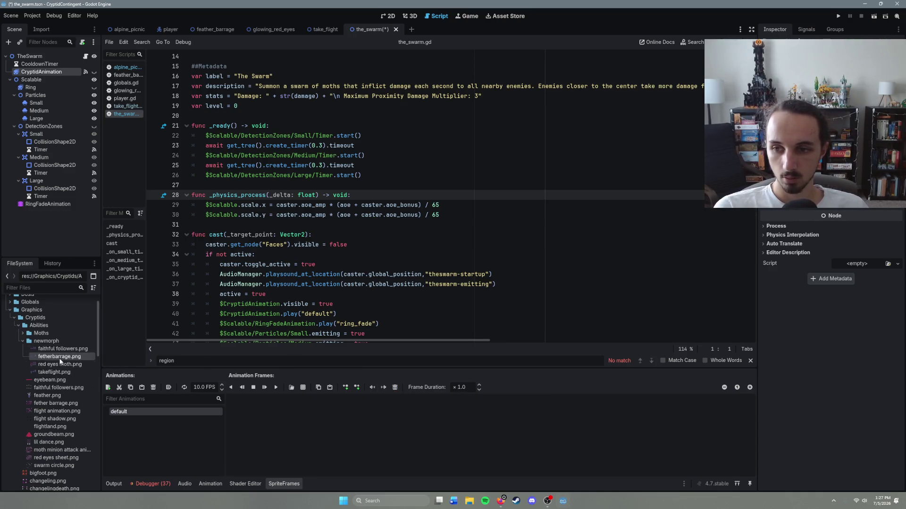
# Add all ten frames from the faithful followers.png sprite sheet to the animation.
pyautogui.click(301, 388)
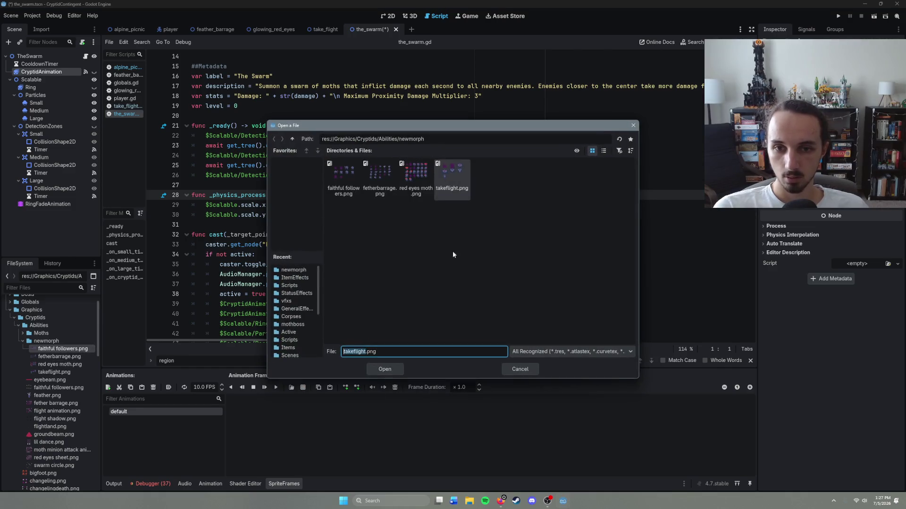
pyautogui.doubleClick(347, 189)
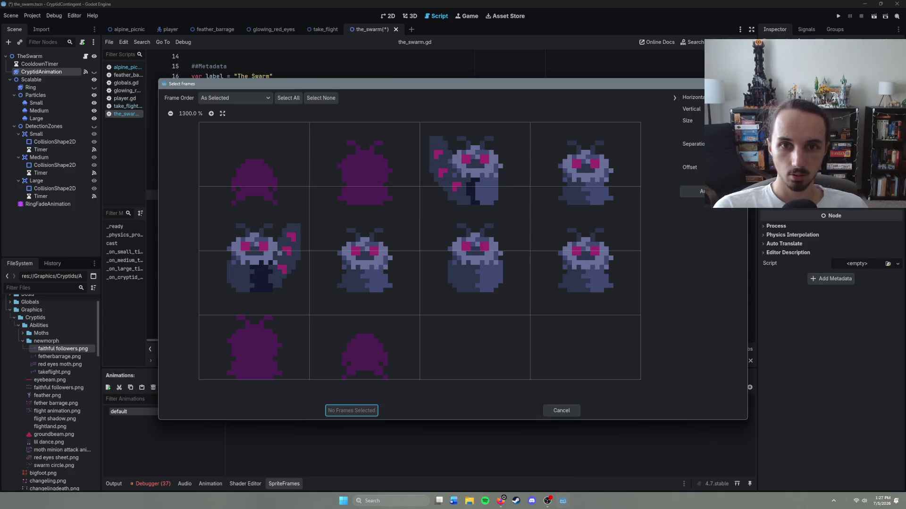
pyautogui.scroll(-1, 722, 109)
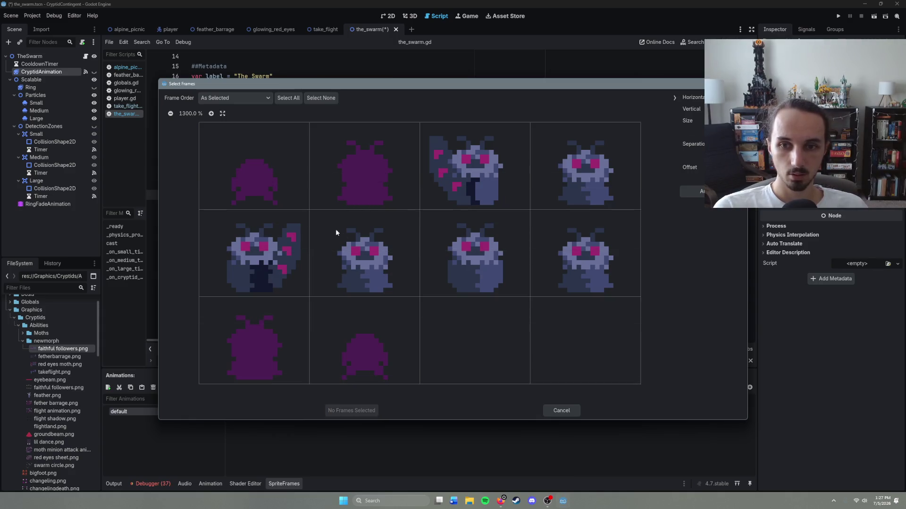
pyautogui.moveTo(255, 179)
pyautogui.mouseDown()
pyautogui.moveTo(444, 202)
pyautogui.moveTo(572, 279)
pyautogui.moveTo(398, 370)
pyautogui.mouseUp()
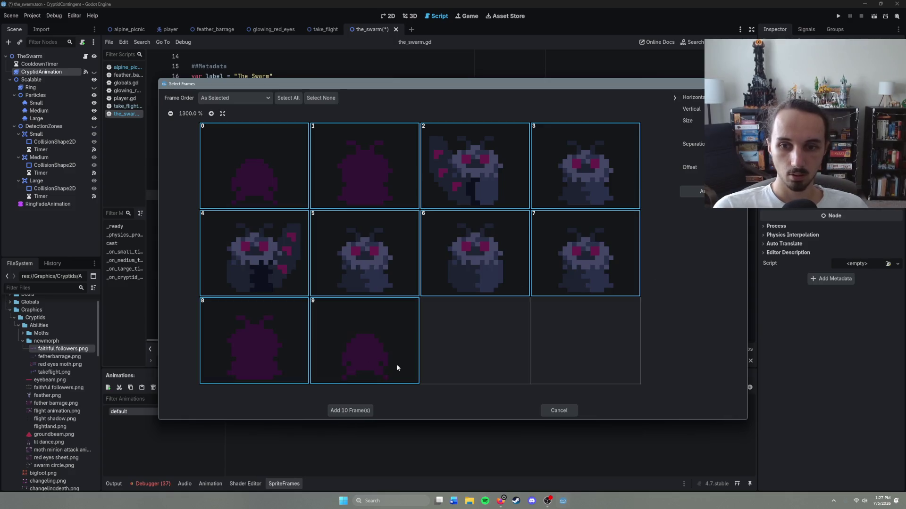
pyautogui.click(349, 412)
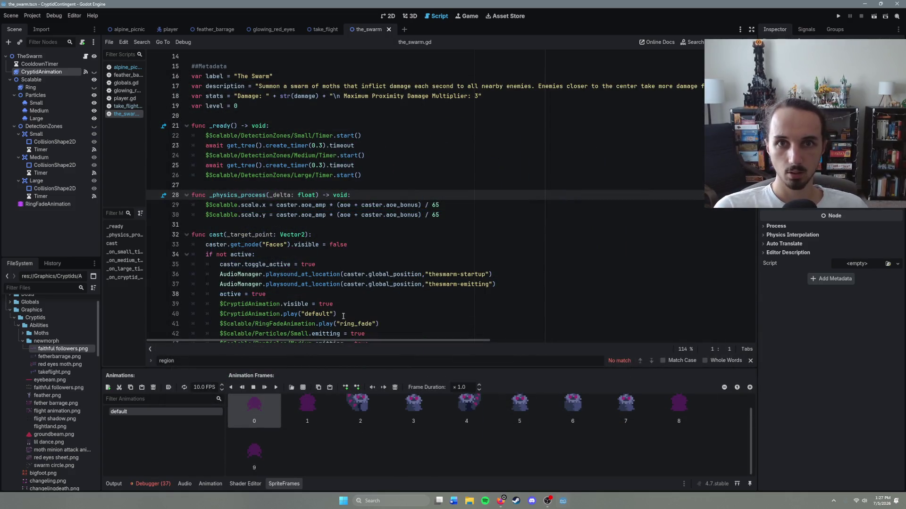
# Play-test alpine_picnic, casting The Swarm with R while moving, then stop and reopen the_swarm.
pyautogui.click(135, 29)
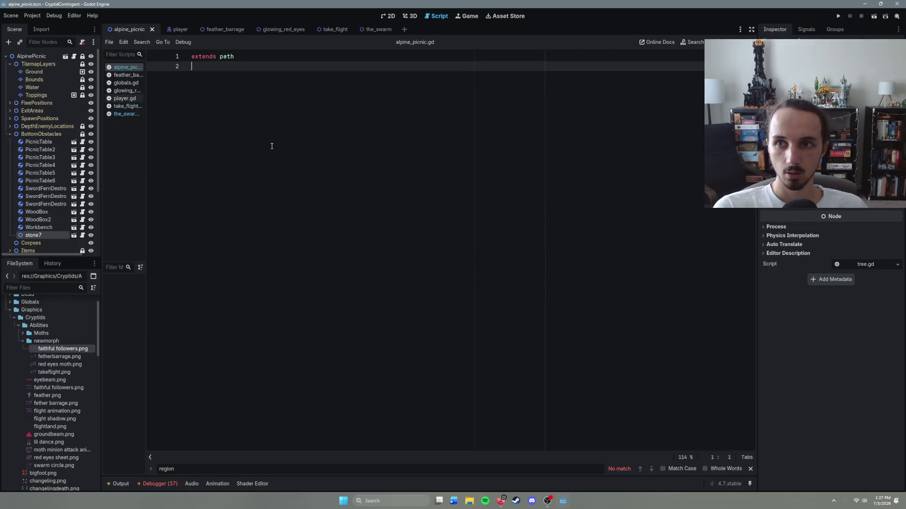
pyautogui.press('F6')
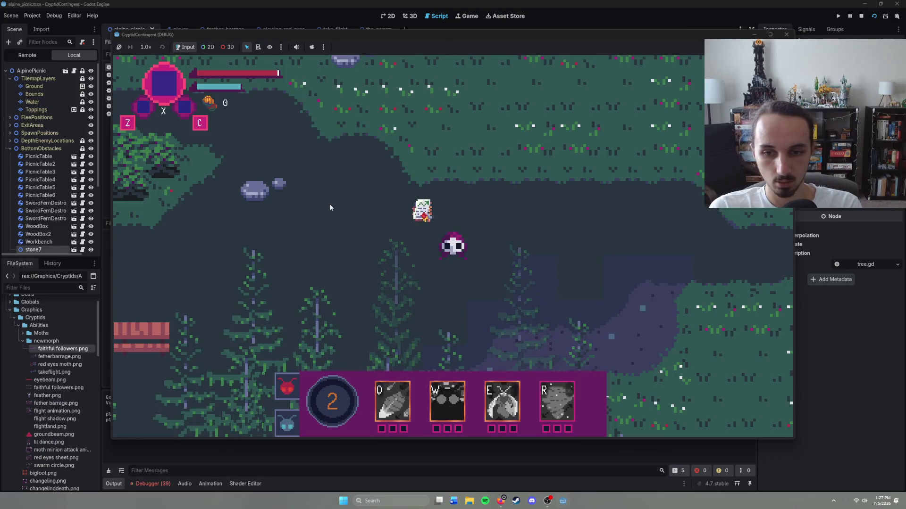
pyautogui.press('r')
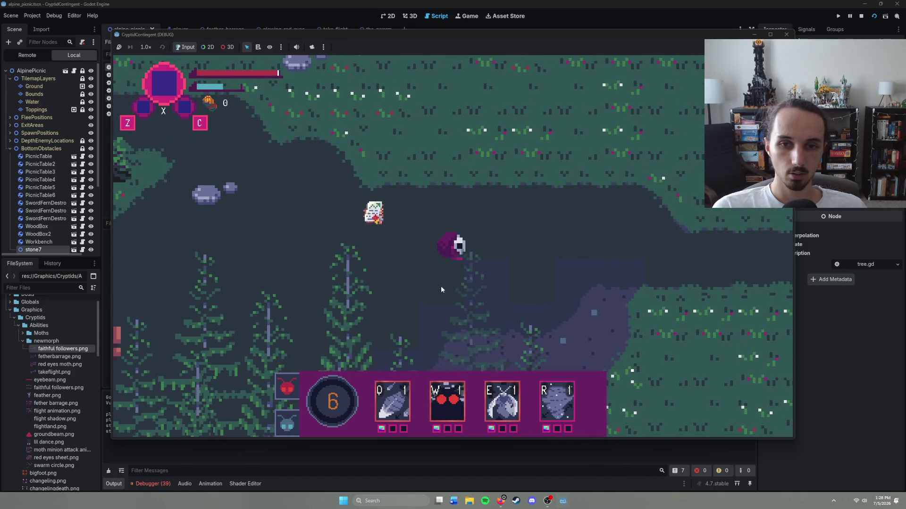
pyautogui.press('r')
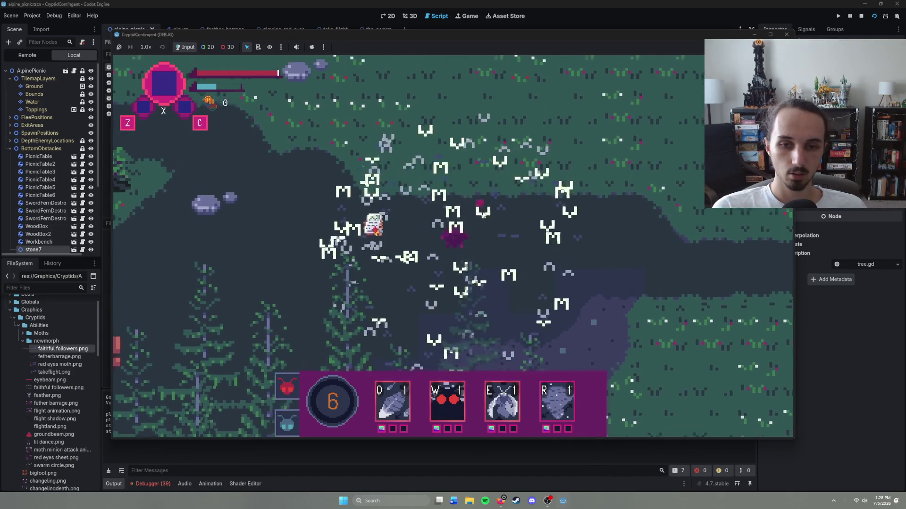
pyautogui.rightClick(373, 282)
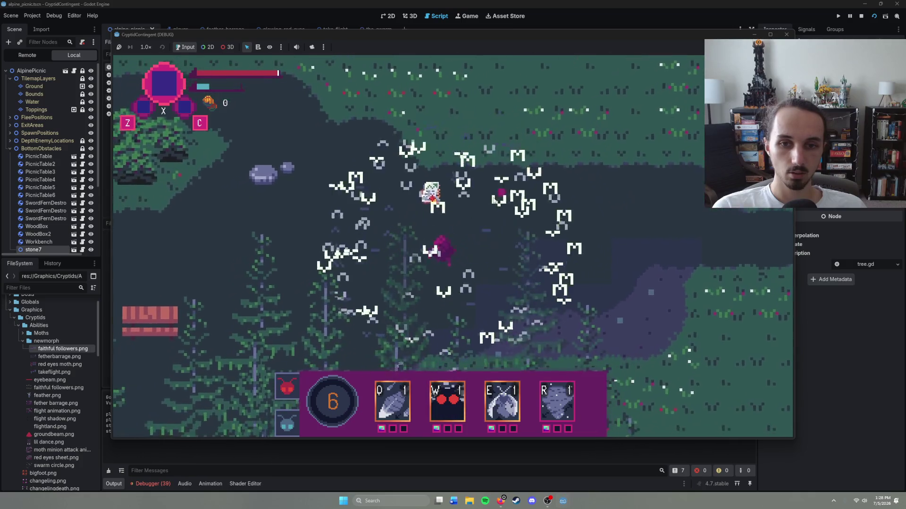
pyautogui.press('r')
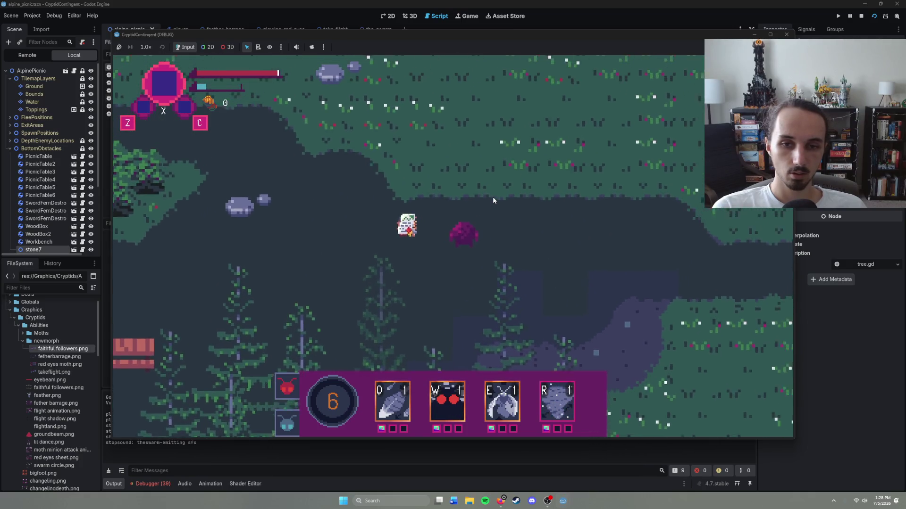
pyautogui.rightClick(438, 304)
pyautogui.press('r')
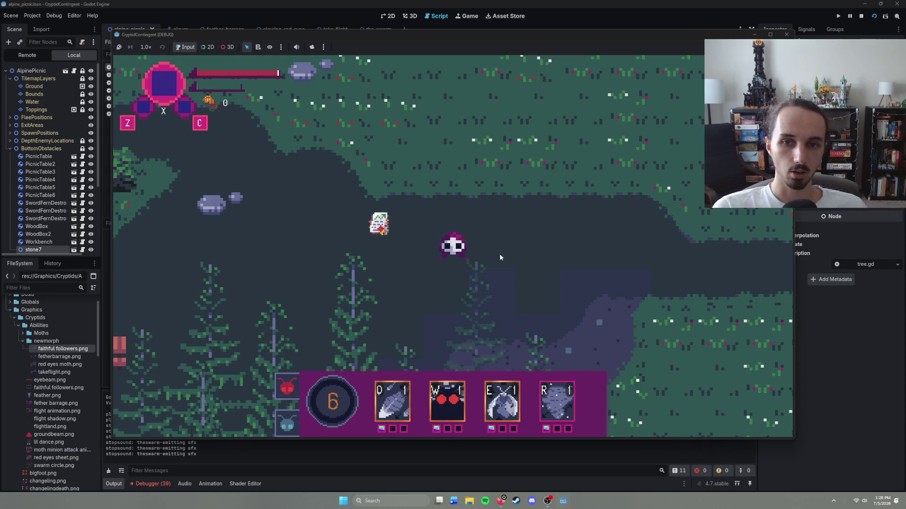
pyautogui.press('F8')
pyautogui.click(379, 31)
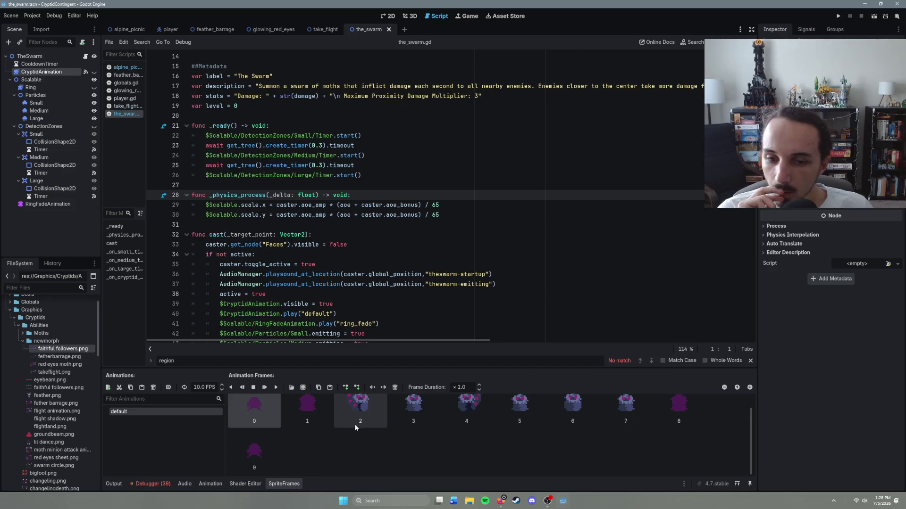
# Place the caret at the end of line 40 in the_swarm.gd, then open the Windows Start menu.
pyautogui.scroll(-1, 375, 437)
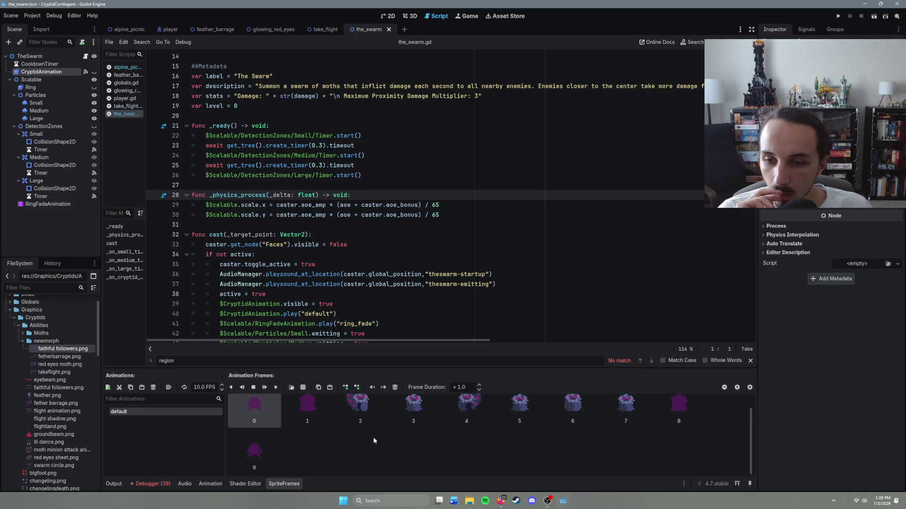
pyautogui.click(385, 310)
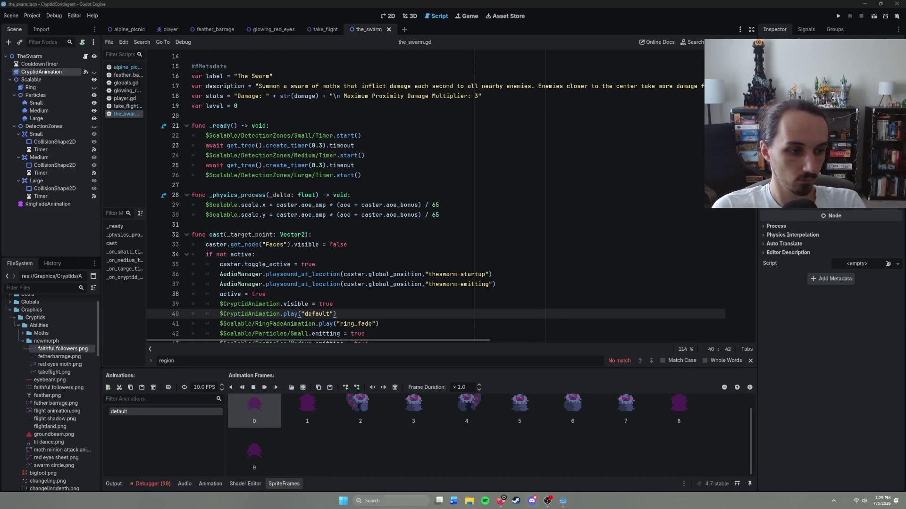
pyautogui.click(342, 501)
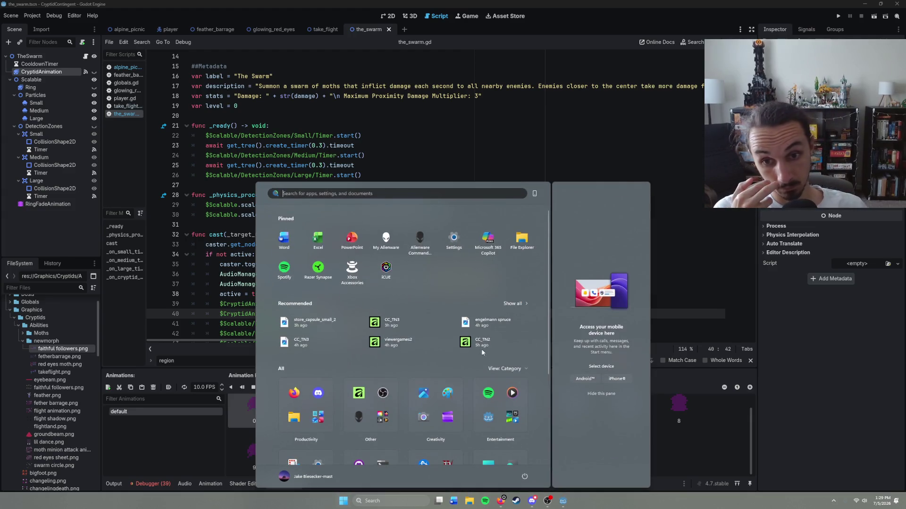
# Scroll the Start menu app list, then dismiss it to return to the swarm script.
pyautogui.scroll(-2, 417, 320)
pyautogui.click(700, 335)
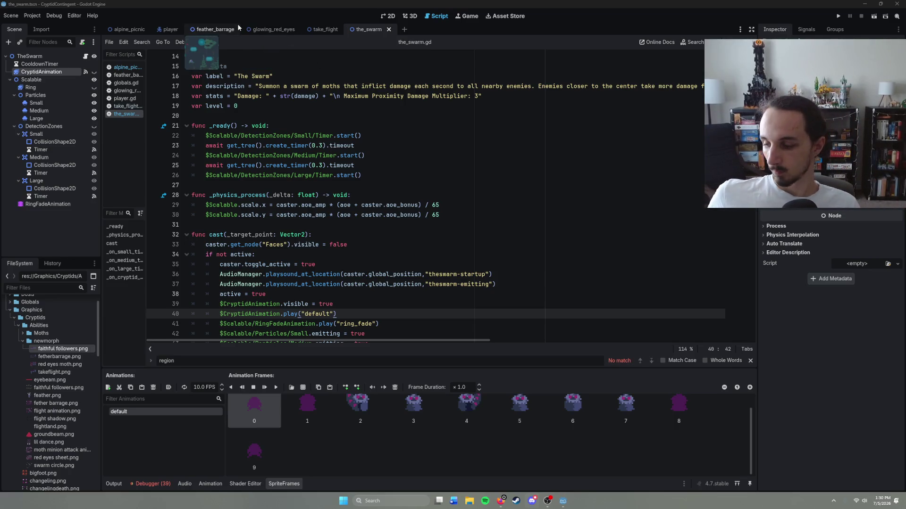
# Close every open scene except alpine_picnic and every script except globals.gd.
pyautogui.rightClick(168, 29)
pyautogui.click(126, 30)
pyautogui.rightClick(135, 29)
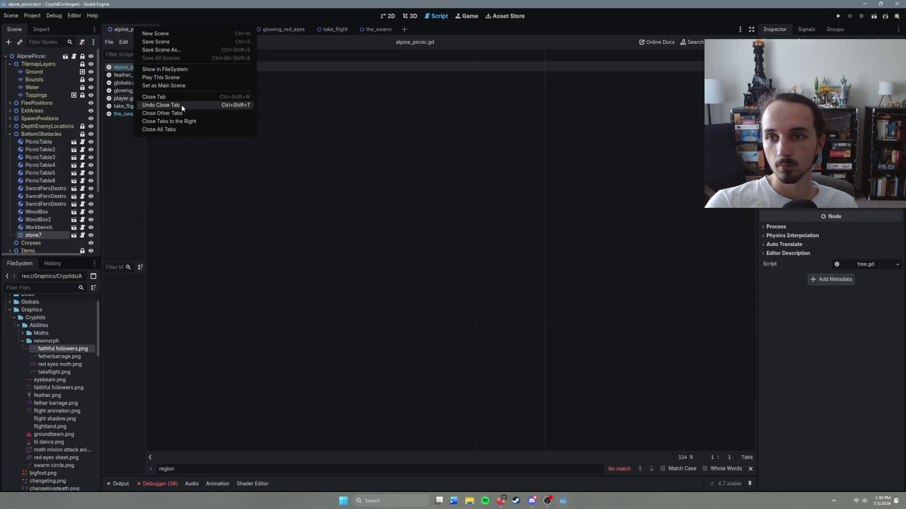
pyautogui.click(179, 121)
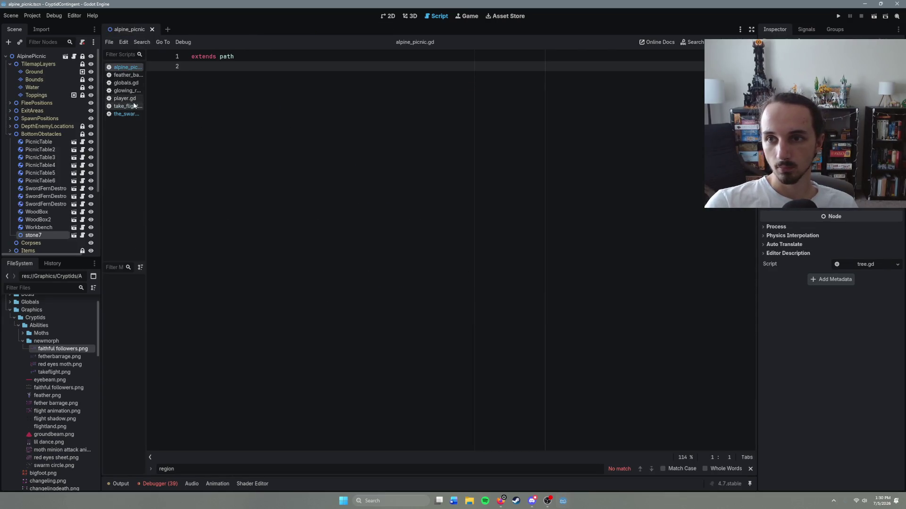
pyautogui.click(125, 82)
pyautogui.rightClick(126, 84)
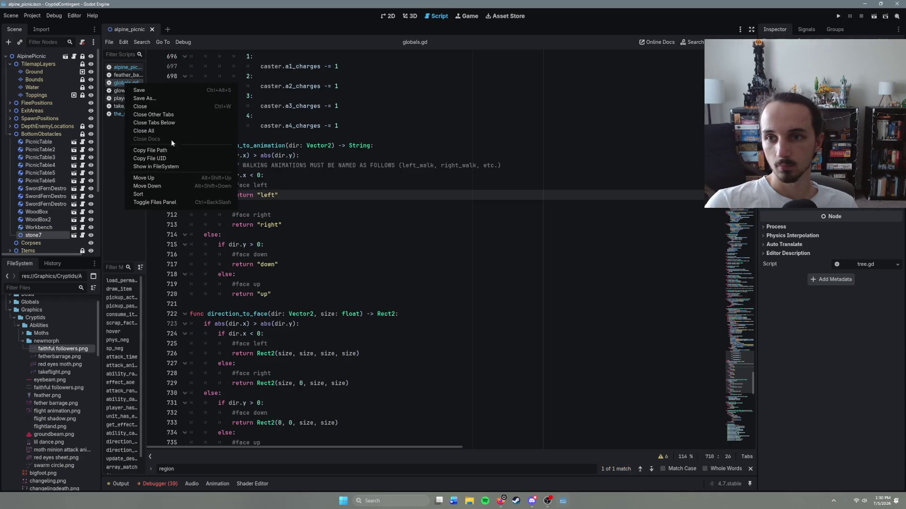
pyautogui.click(171, 115)
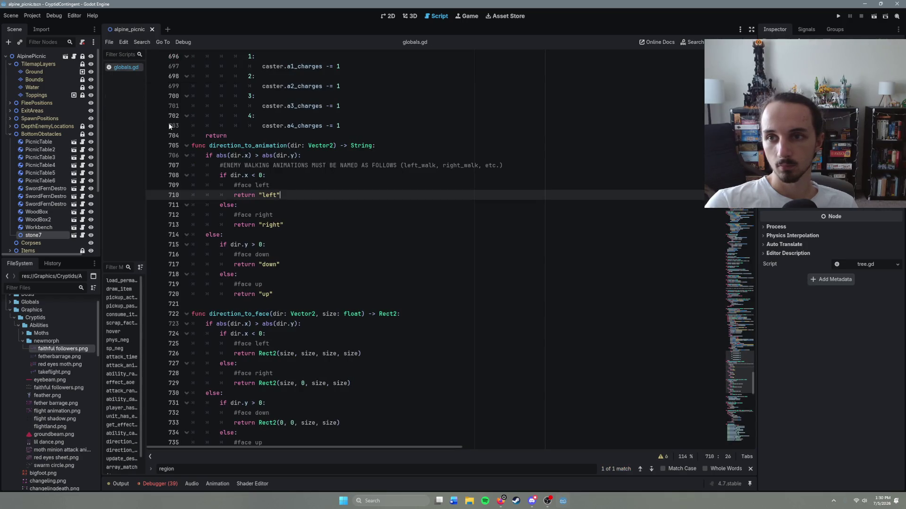
# Collapse the newmorph, Abilities, Cryptids, ItemData, Graphics, Scenery, Stones and Objects folders.
pyautogui.click(22, 343)
pyautogui.click(18, 326)
pyautogui.click(14, 317)
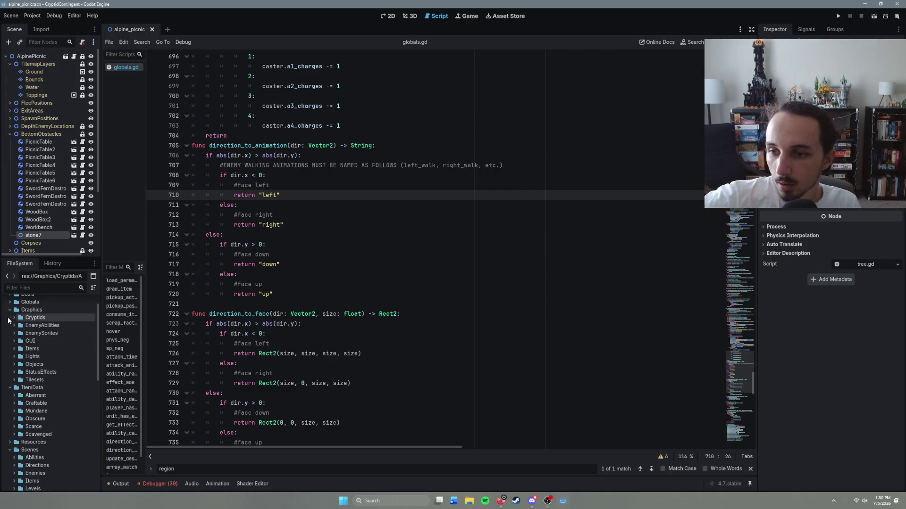
pyautogui.click(10, 387)
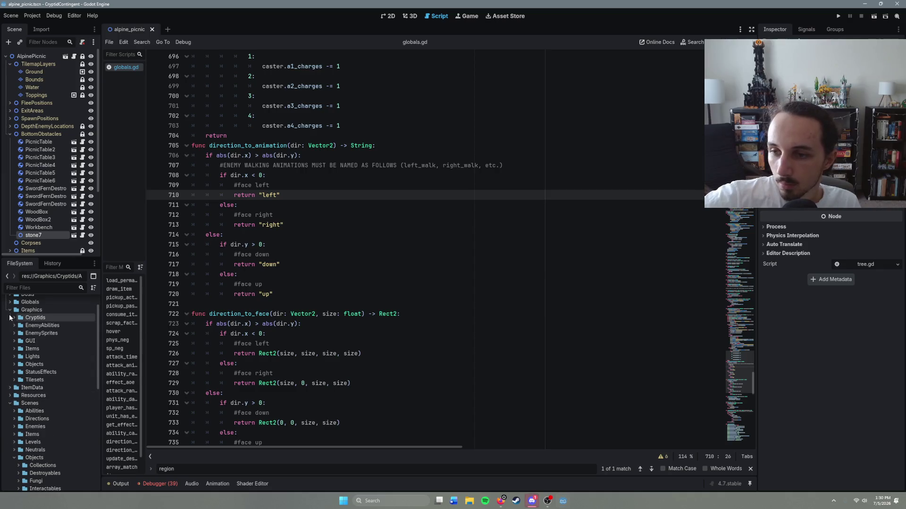
pyautogui.click(10, 310)
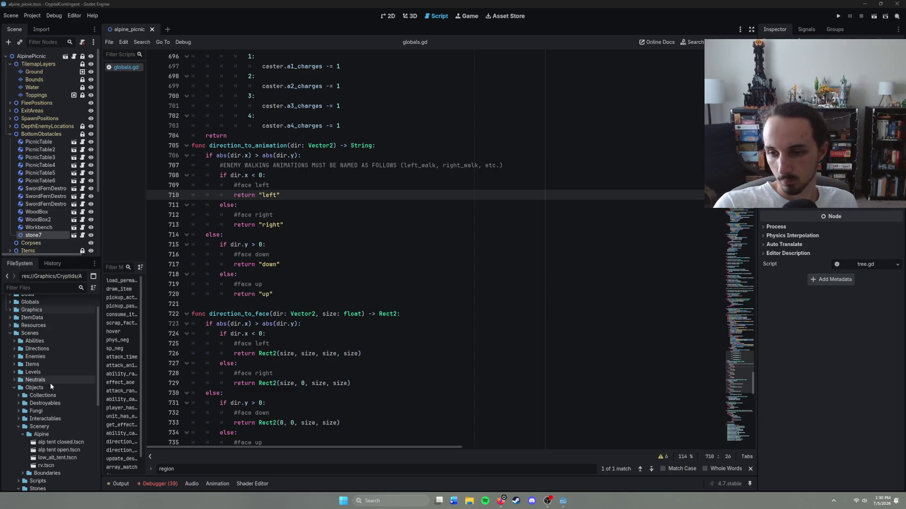
pyautogui.click(19, 427)
pyautogui.click(19, 442)
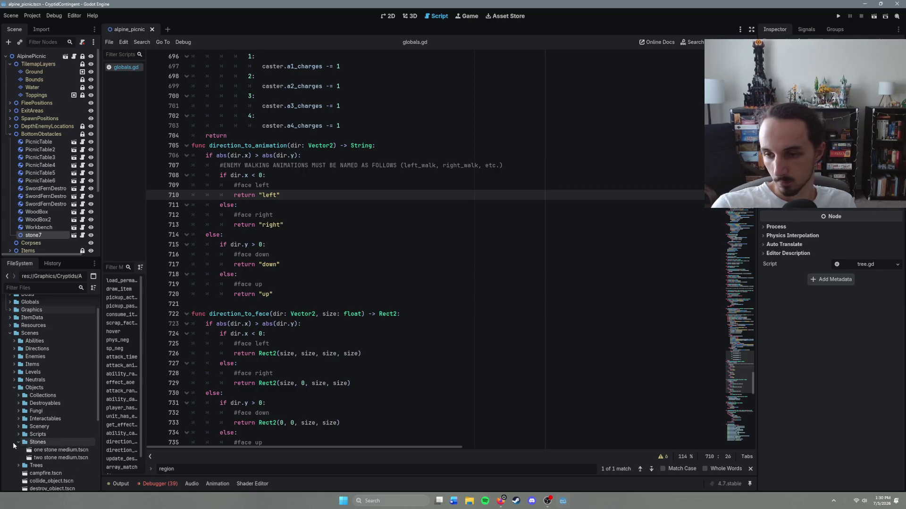
pyautogui.click(18, 450)
pyautogui.click(14, 387)
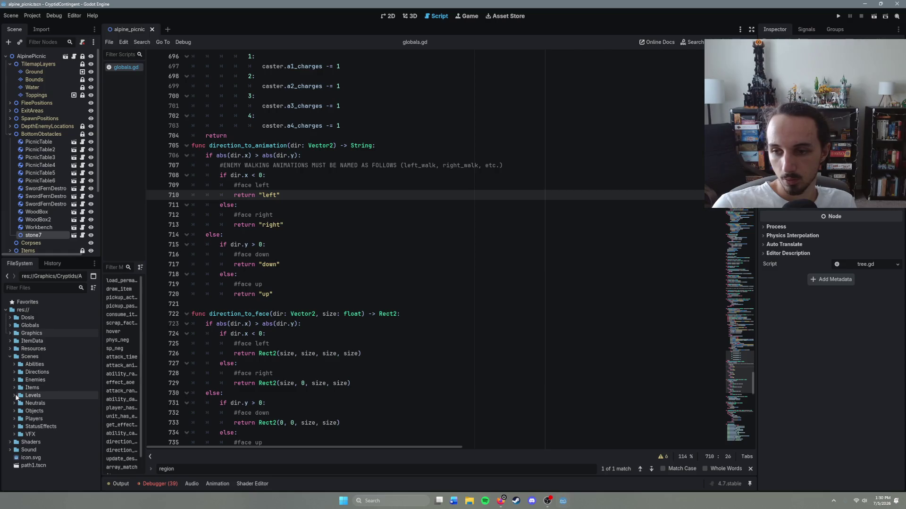
# Open Levels/Alpine/Encounters/alpine_arena.tscn from the FileSystem dock.
pyautogui.click(14, 395)
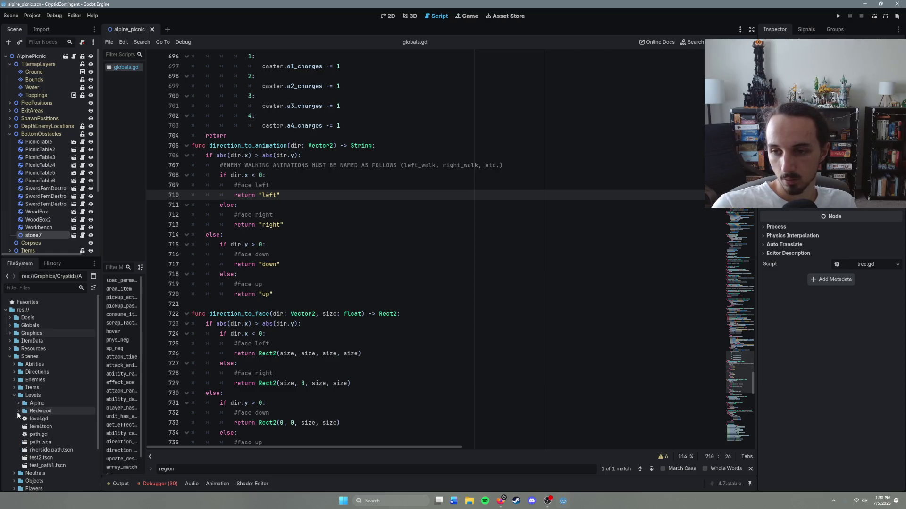
pyautogui.click(18, 403)
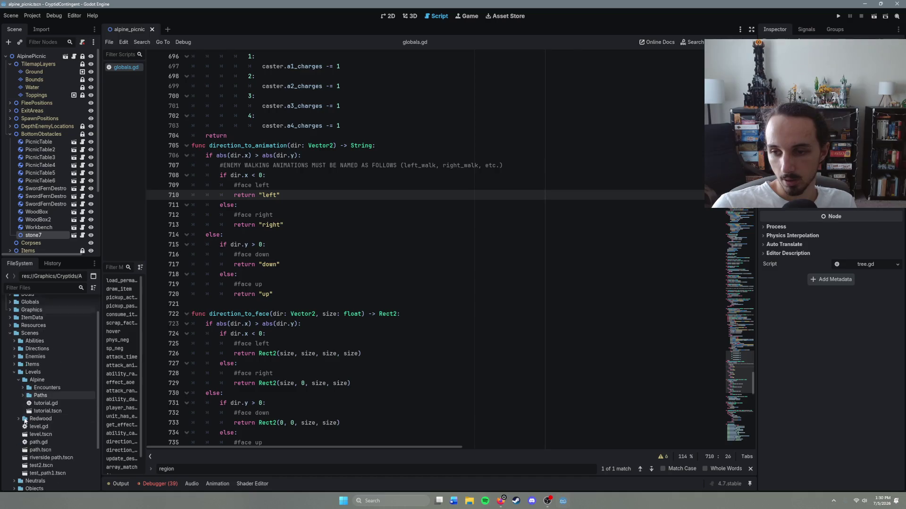
pyautogui.scroll(-2, 24, 391)
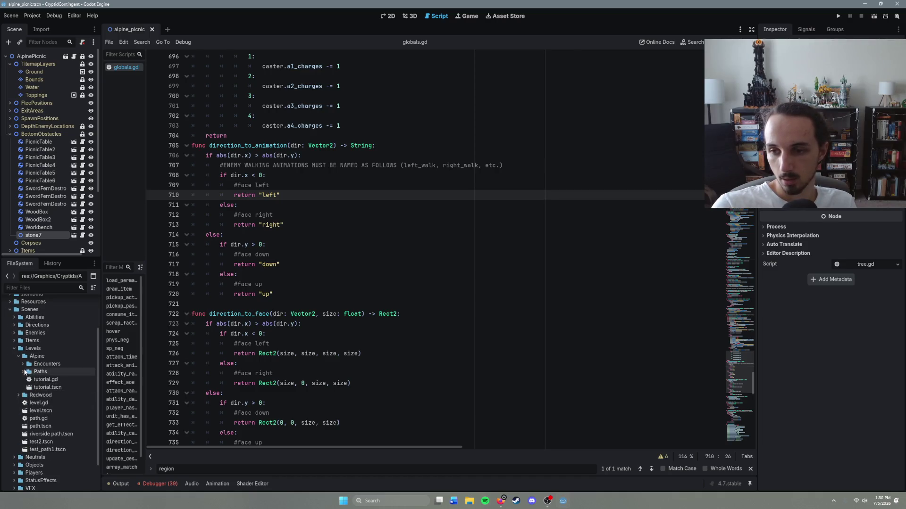
pyautogui.click(22, 364)
pyautogui.doubleClick(52, 380)
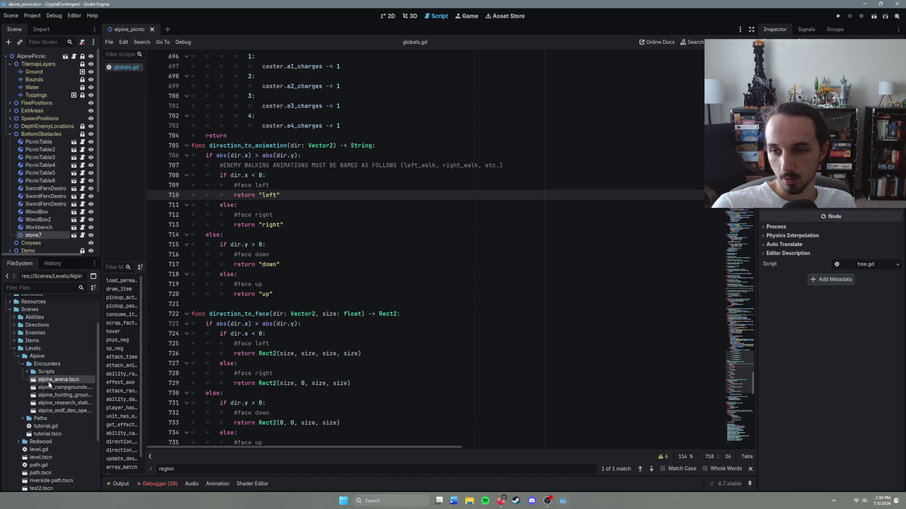
# Show alpine_arena in 2D and expand BottomObstacles to reveal BoundaryStones and its three stones.
pyautogui.click(388, 15)
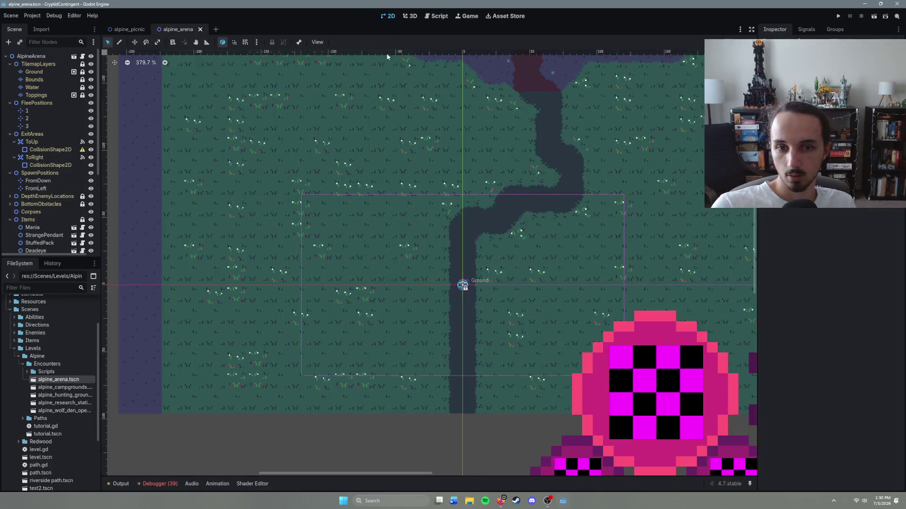
pyautogui.scroll(-3, 404, 309)
pyautogui.scroll(8, 393, 372)
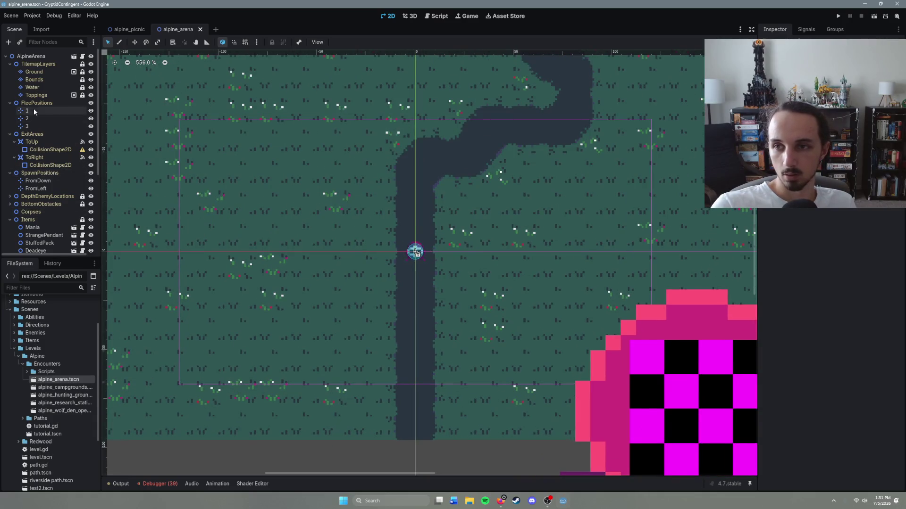
pyautogui.scroll(-5, 52, 177)
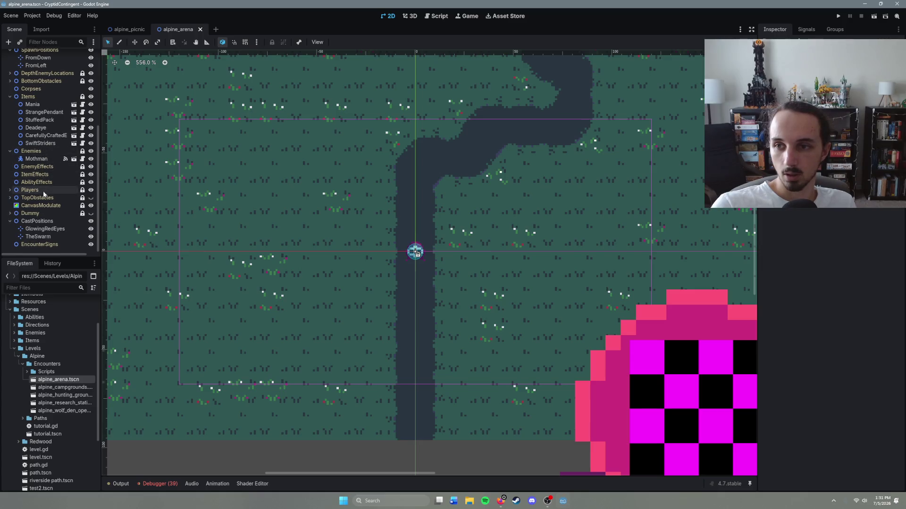
pyautogui.scroll(2, 46, 179)
pyautogui.scroll(1, 47, 179)
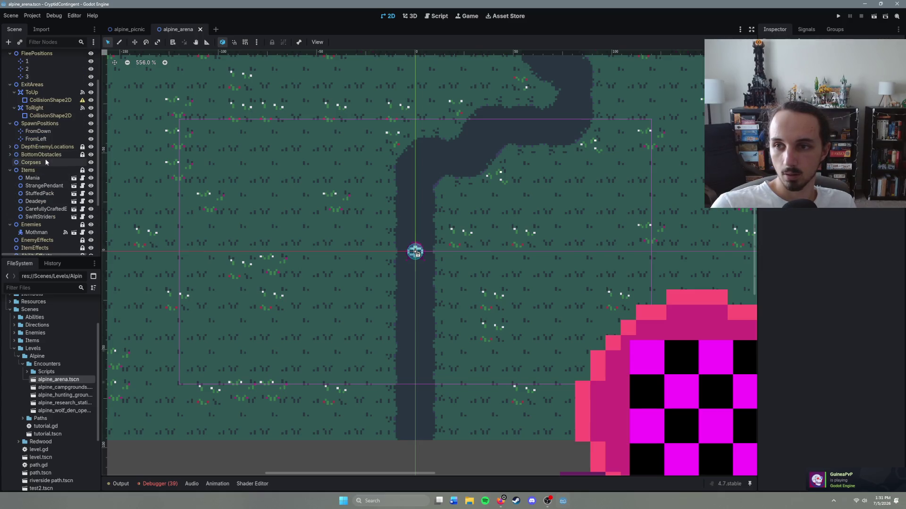
pyautogui.click(42, 155)
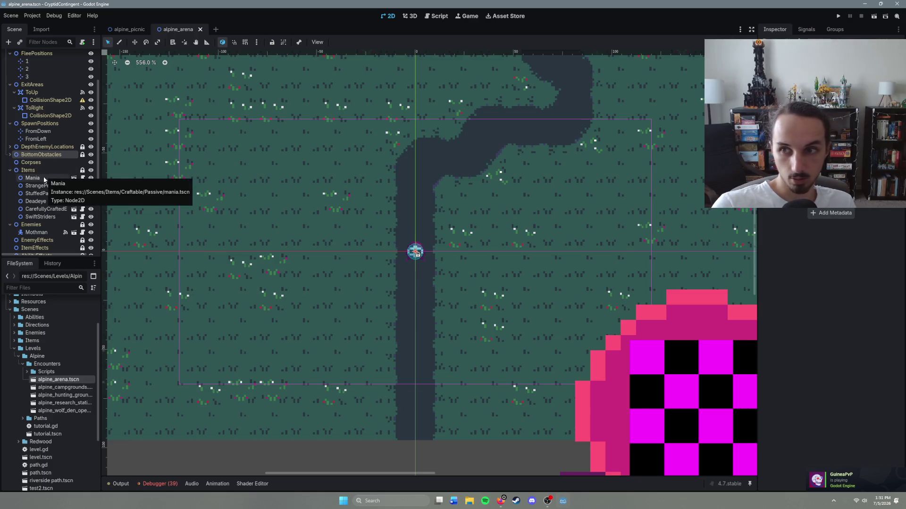
pyautogui.click(10, 155)
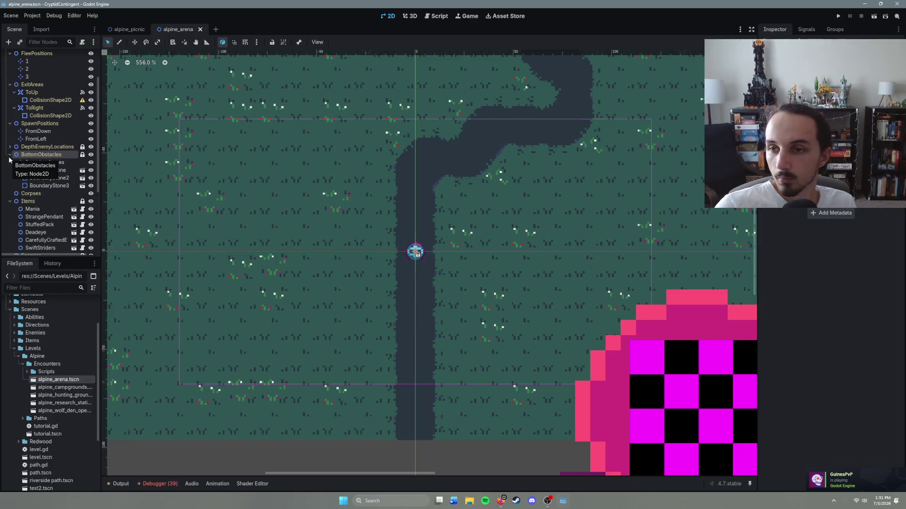
pyautogui.click(9, 155)
pyautogui.click(10, 155)
pyautogui.click(10, 156)
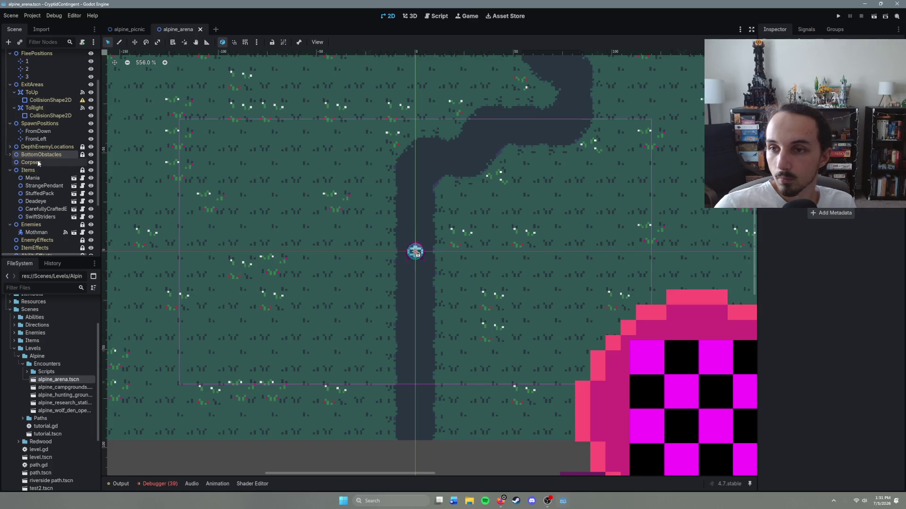
pyautogui.click(10, 156)
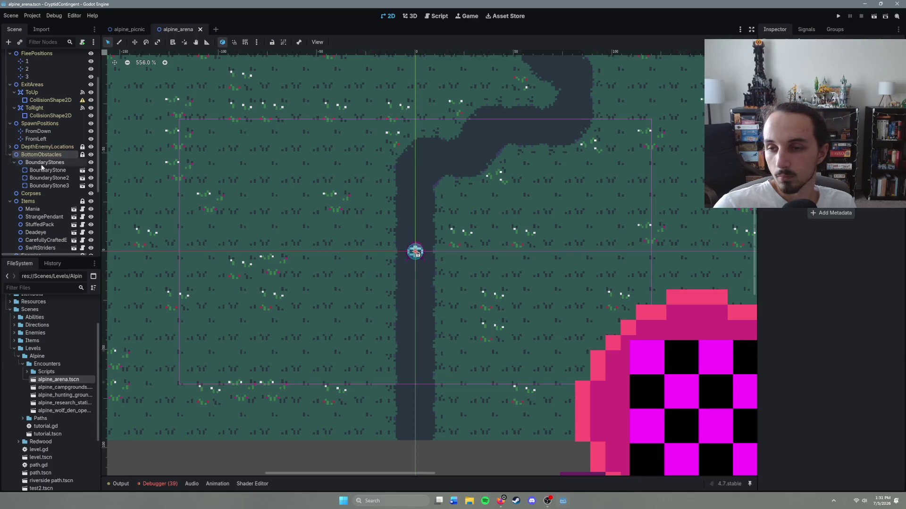
# Bring up the Select Scene list of project scenes, headed by the_swarm.tscn.
pyautogui.rightClick(39, 156)
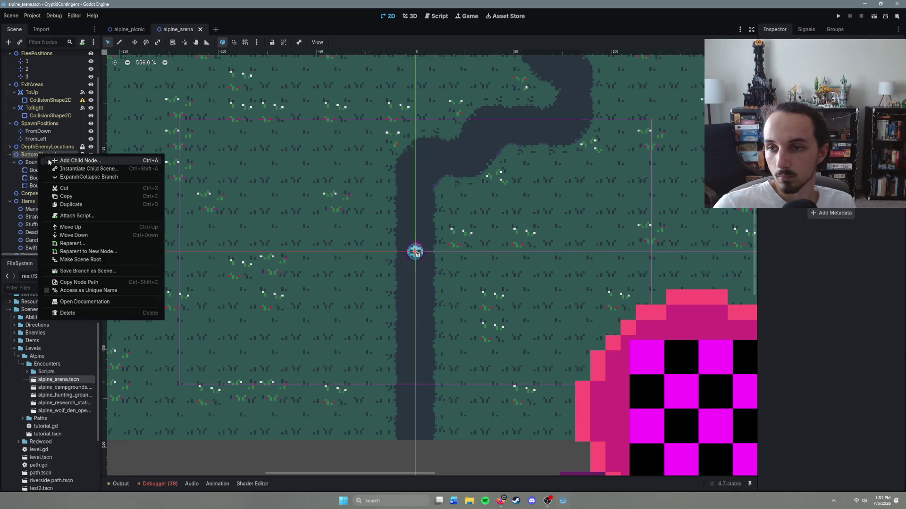
pyautogui.click(2, 182)
pyautogui.hotkey('ctrl', 'shift', 'a')
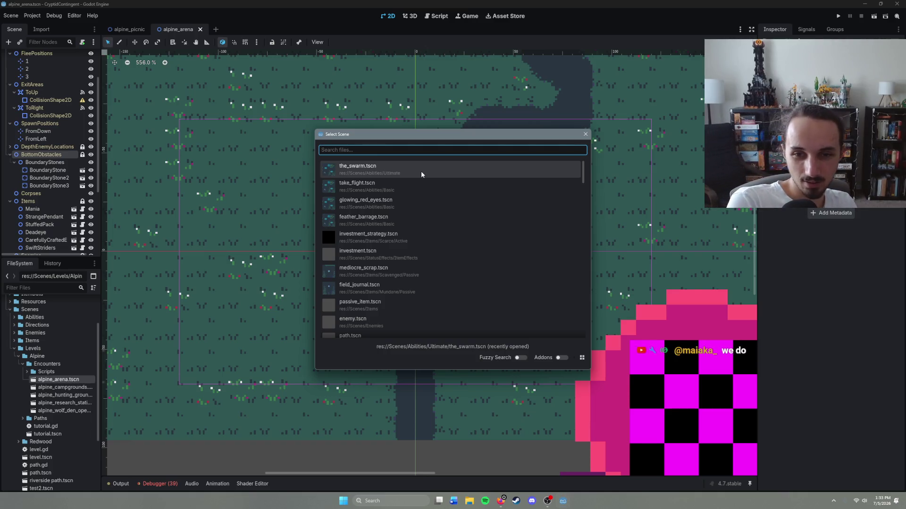
pyautogui.scroll(-3, 401, 247)
pyautogui.scroll(3, 401, 293)
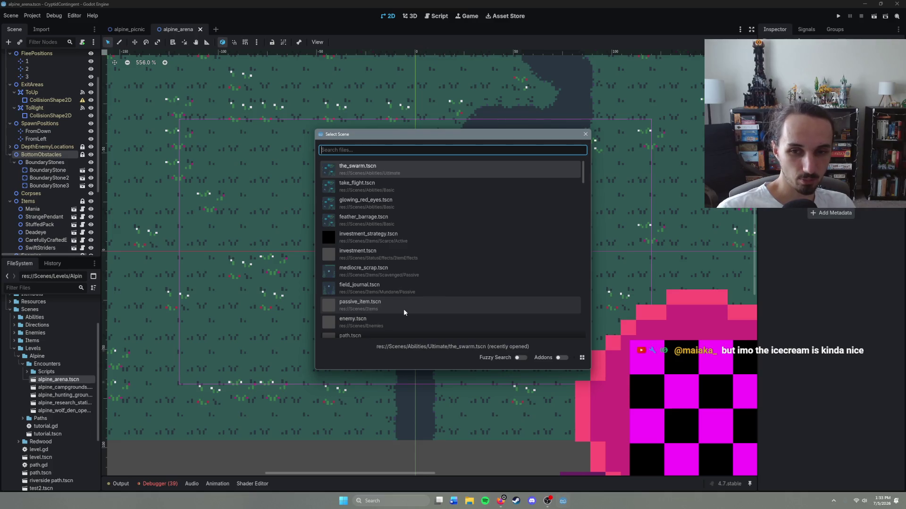
pyautogui.scroll(-1, 403, 310)
pyautogui.scroll(1, 404, 310)
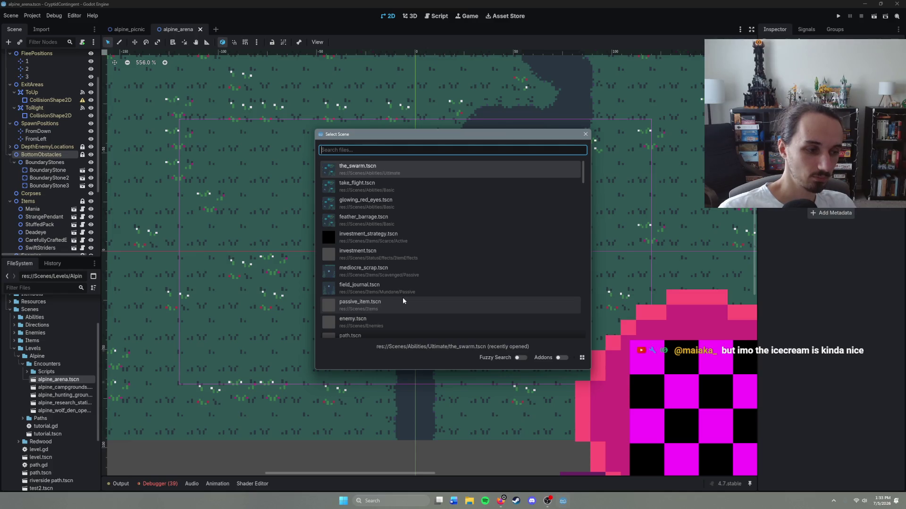
pyautogui.scroll(-1, 400, 289)
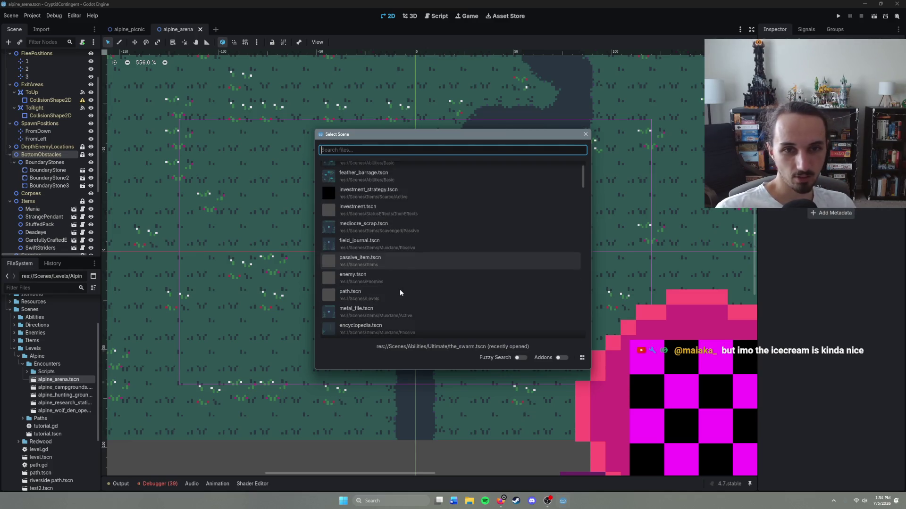
pyautogui.scroll(1, 400, 289)
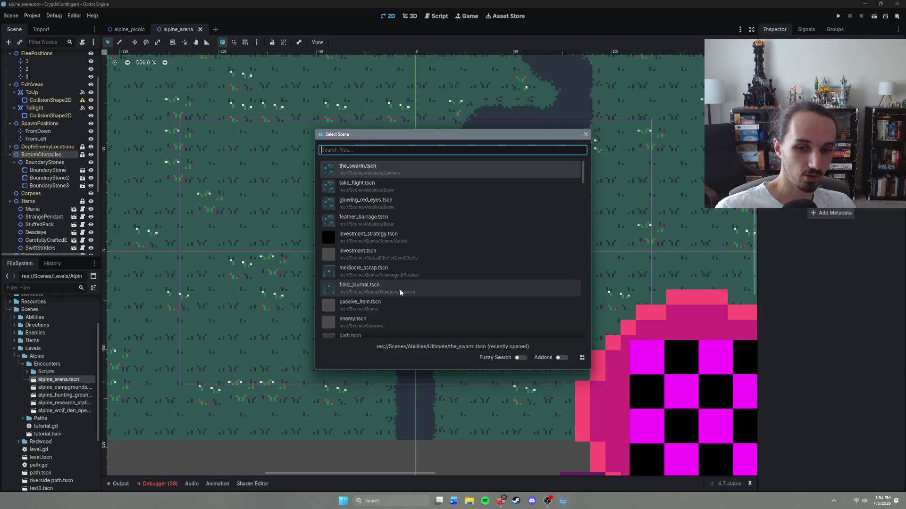
# In a new Firefox tab, search image results for Breyers ice cream.
pyautogui.hotkey('alt', 'Tab')
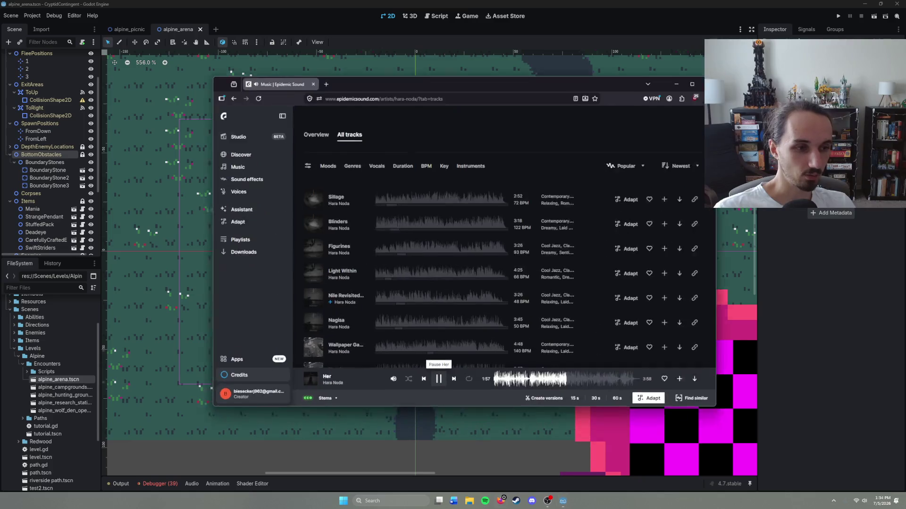
pyautogui.click(318, 71)
pyautogui.write("breyer's")
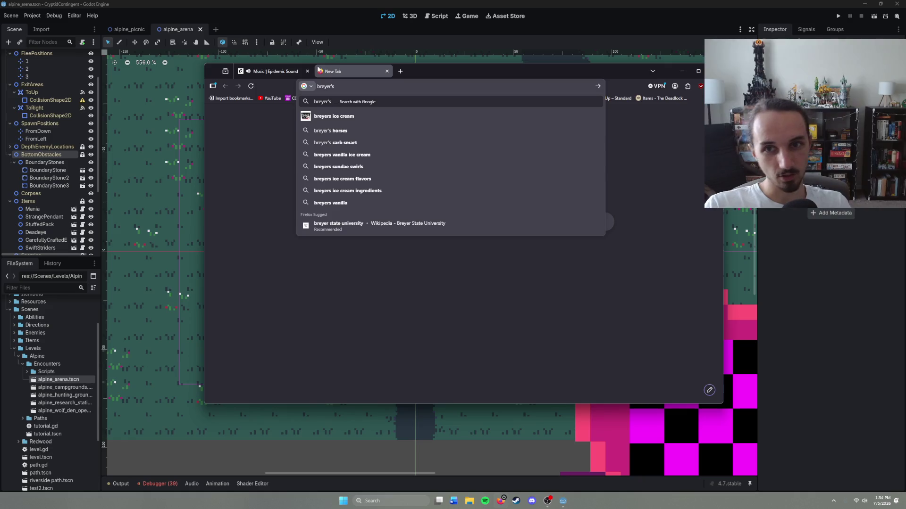
pyautogui.click(334, 116)
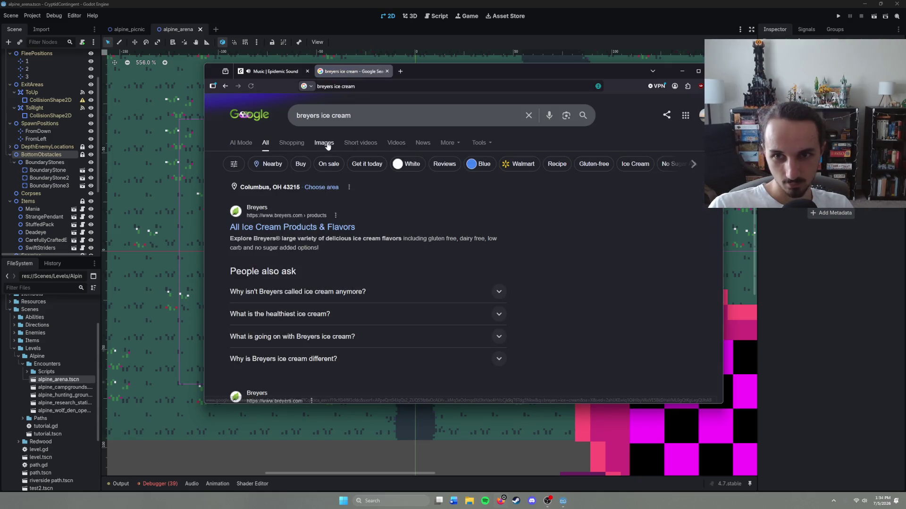
pyautogui.click(324, 143)
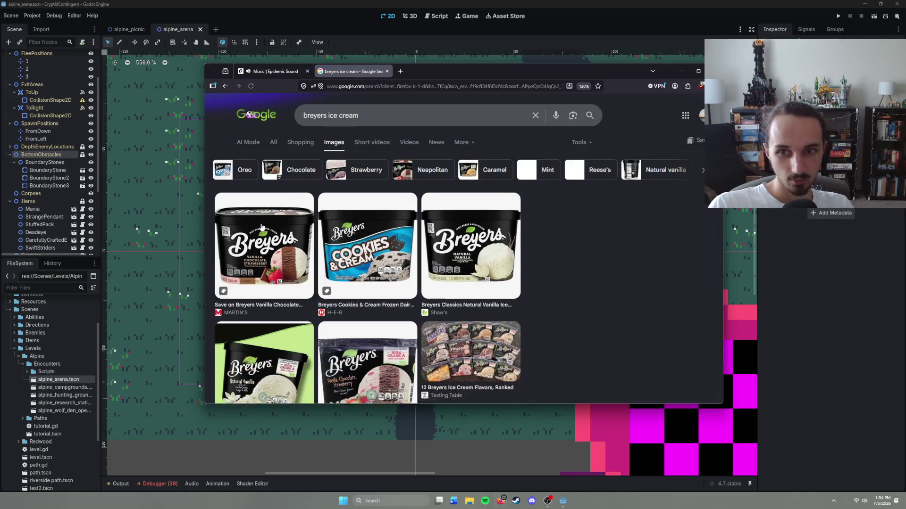
# Open the Shaw's Breyers Classics Natural Vanilla page and view its nutrition facts.
pyautogui.click(283, 236)
pyautogui.click(375, 255)
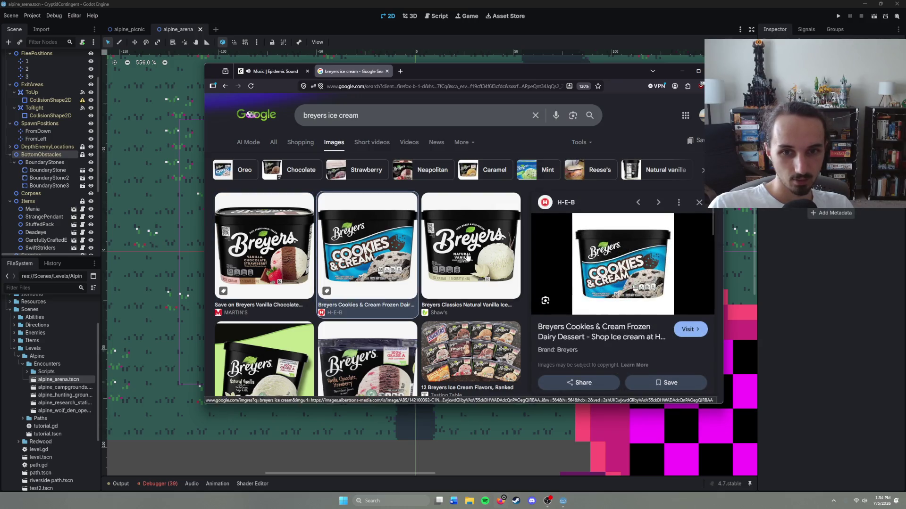
pyautogui.click(471, 248)
pyautogui.click(597, 258)
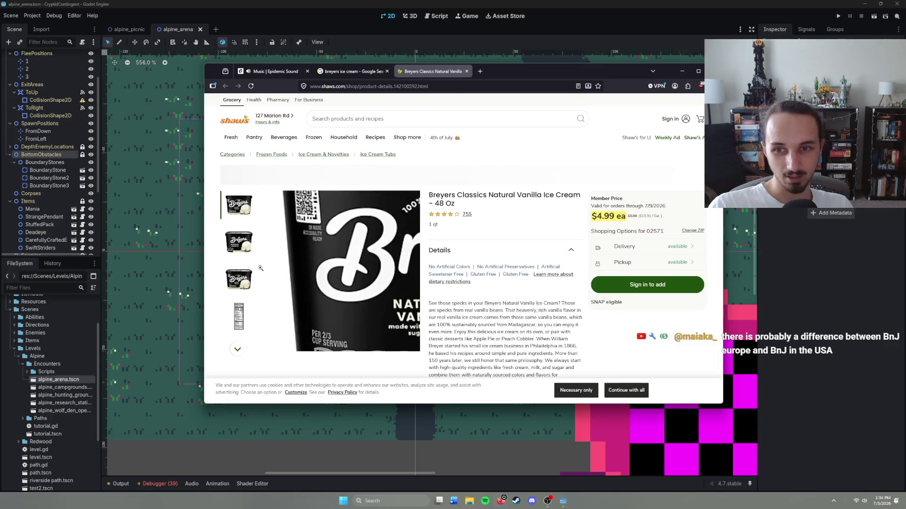
pyautogui.click(238, 323)
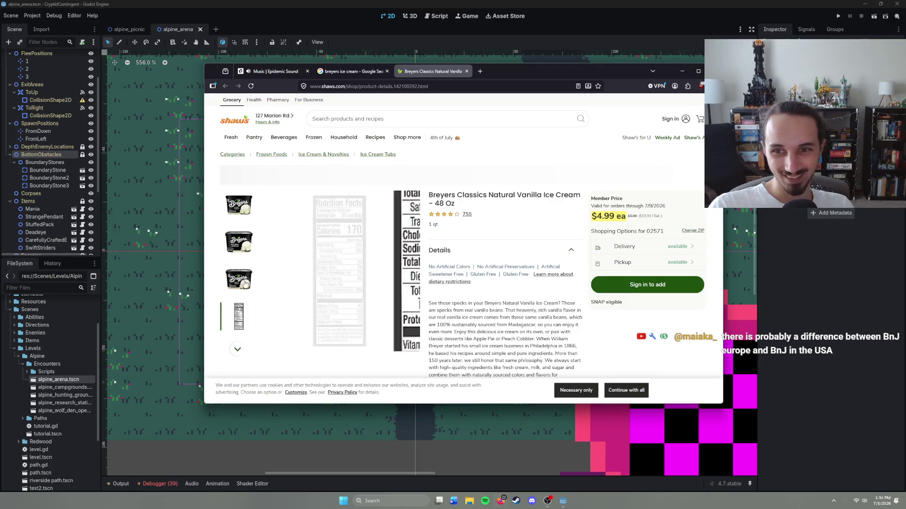
pyautogui.click(238, 283)
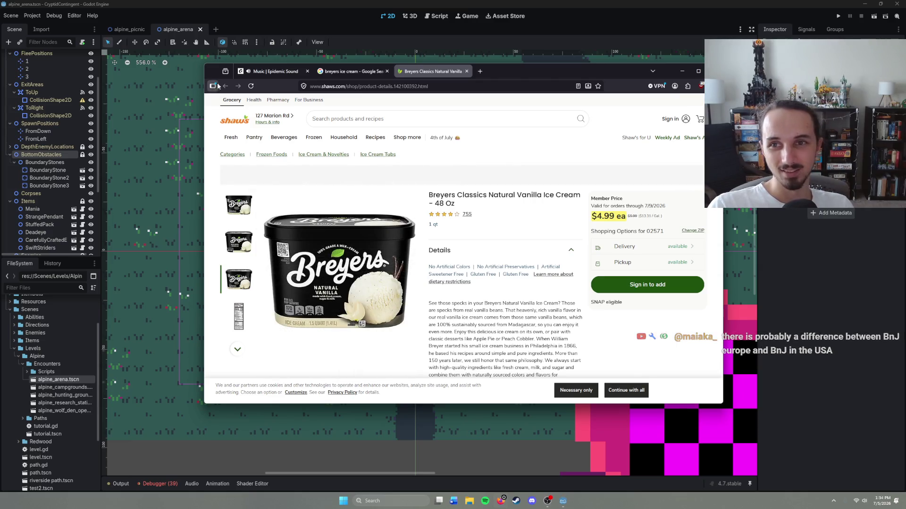
pyautogui.click(467, 88)
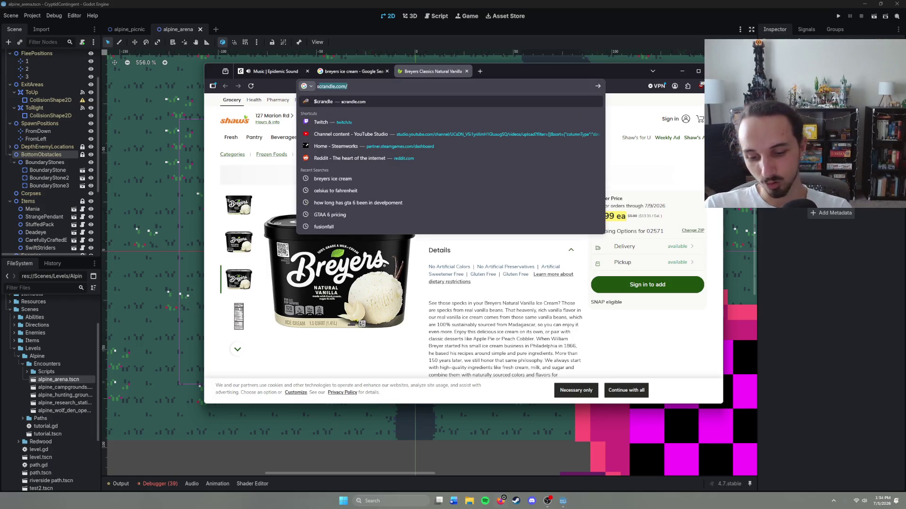
# Search 'super dip ice cream', preview Orange Vanilla and Vanilla, then close both search tabs.
pyautogui.write('super dip ice cream')
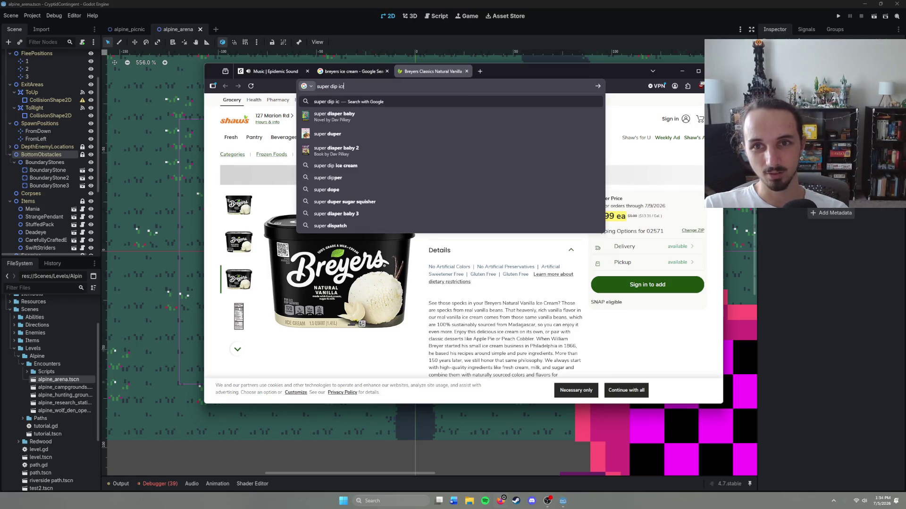
pyautogui.press('Return')
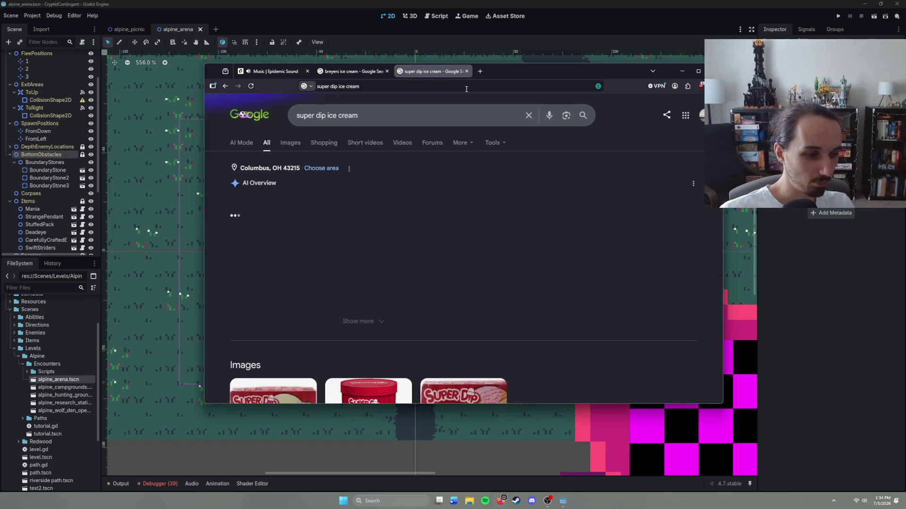
pyautogui.scroll(-5, 372, 282)
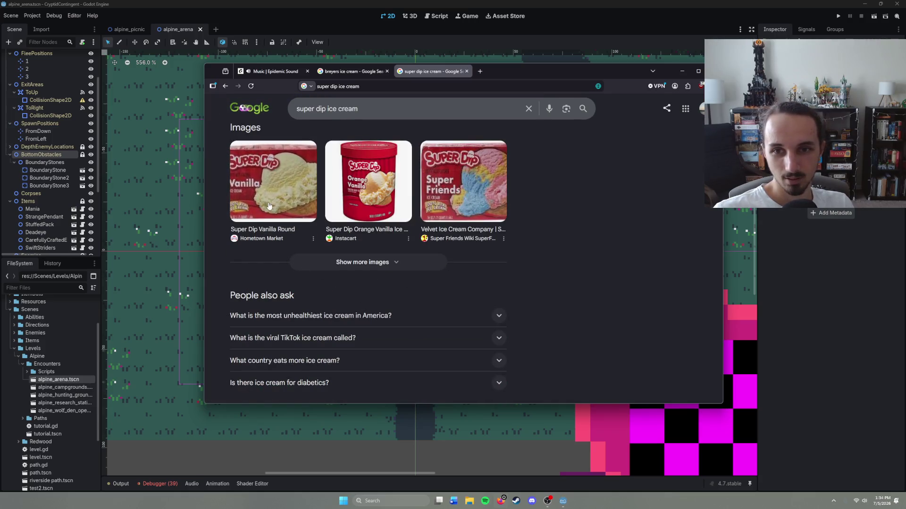
pyautogui.click(372, 205)
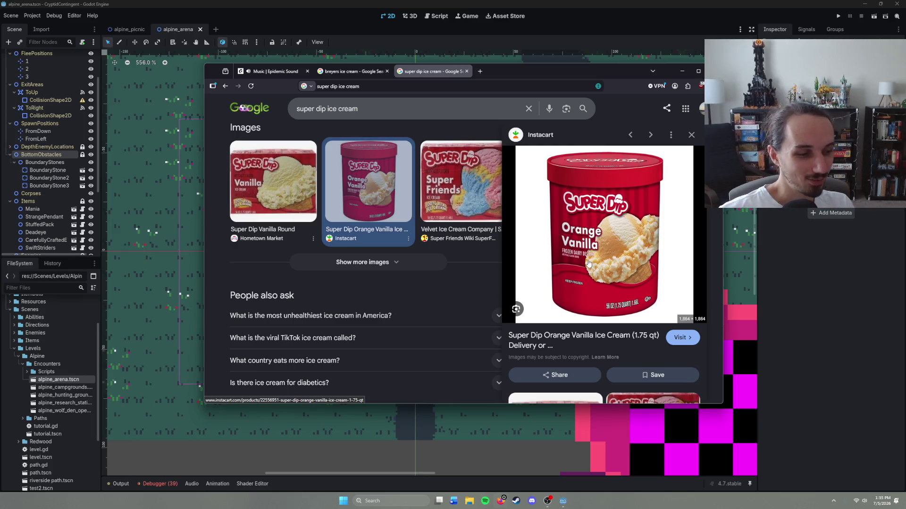
pyautogui.scroll(-5, 575, 257)
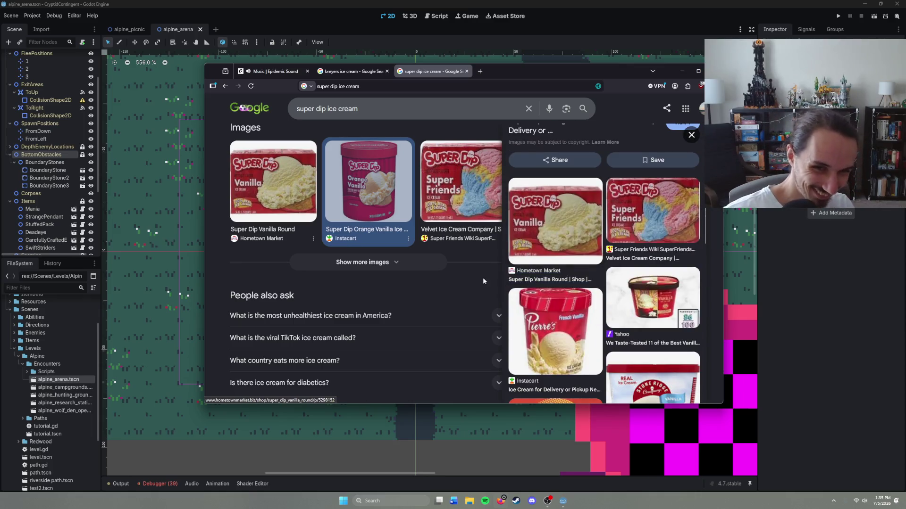
pyautogui.click(561, 250)
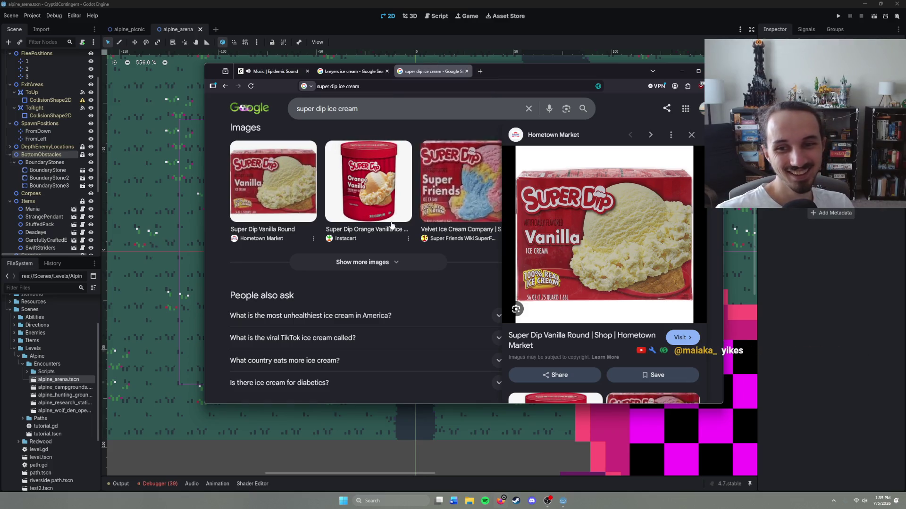
pyautogui.click(467, 72)
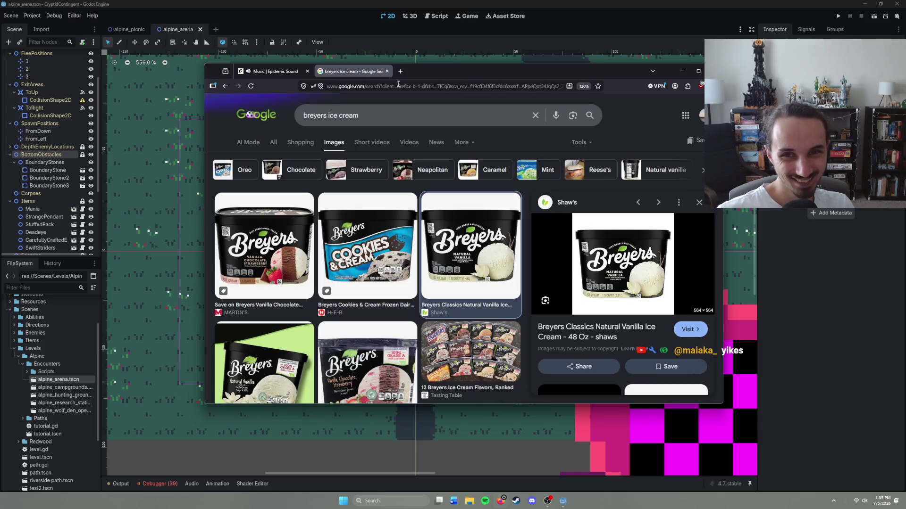
pyautogui.click(386, 72)
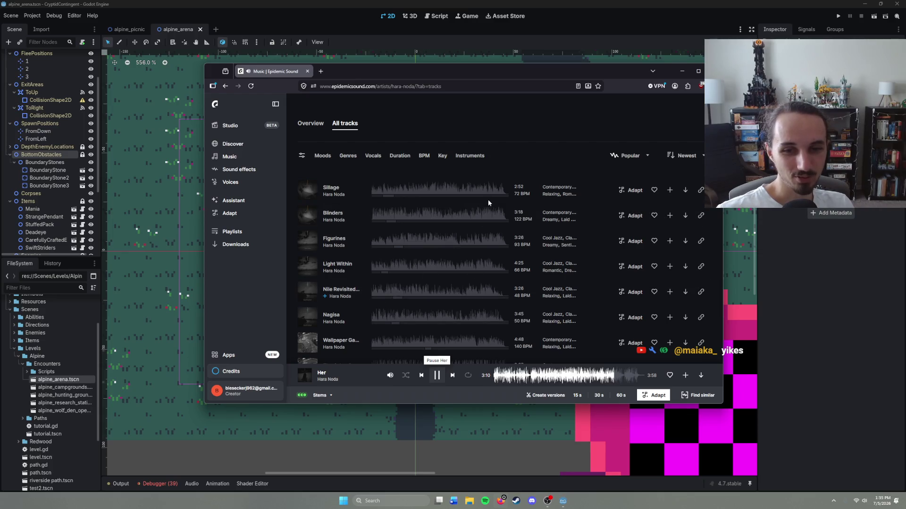
# Minimize the browser and dismiss the Select Scene picker in Godot.
pyautogui.click(681, 72)
pyautogui.hotkey('ctrl', 'shift', 'o')
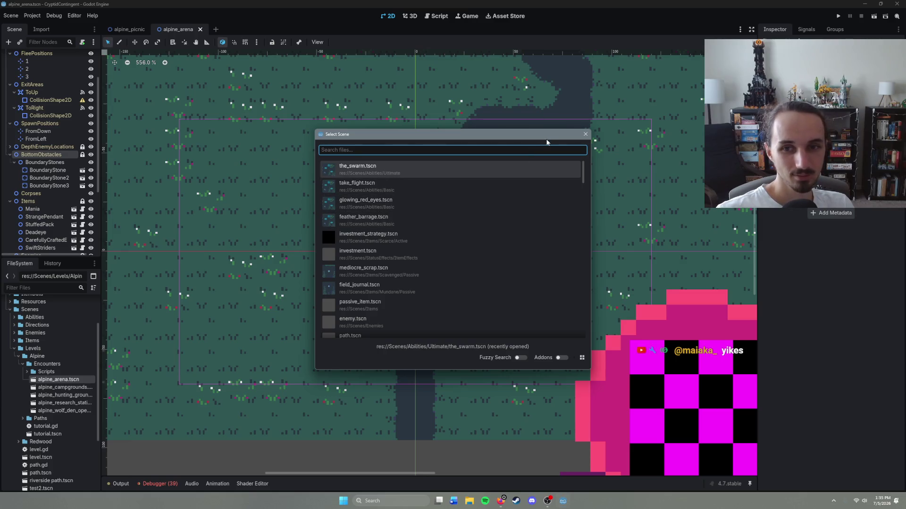
pyautogui.click(585, 135)
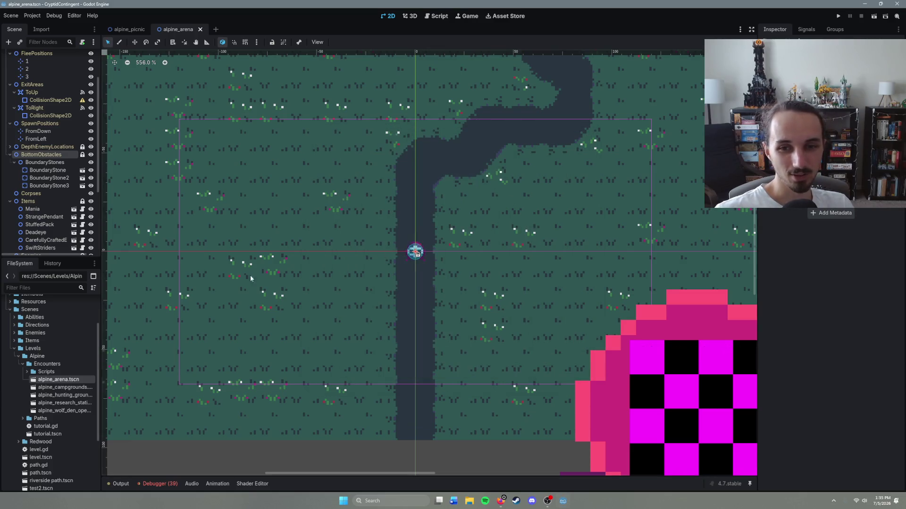
pyautogui.rightClick(43, 156)
pyautogui.click(94, 162)
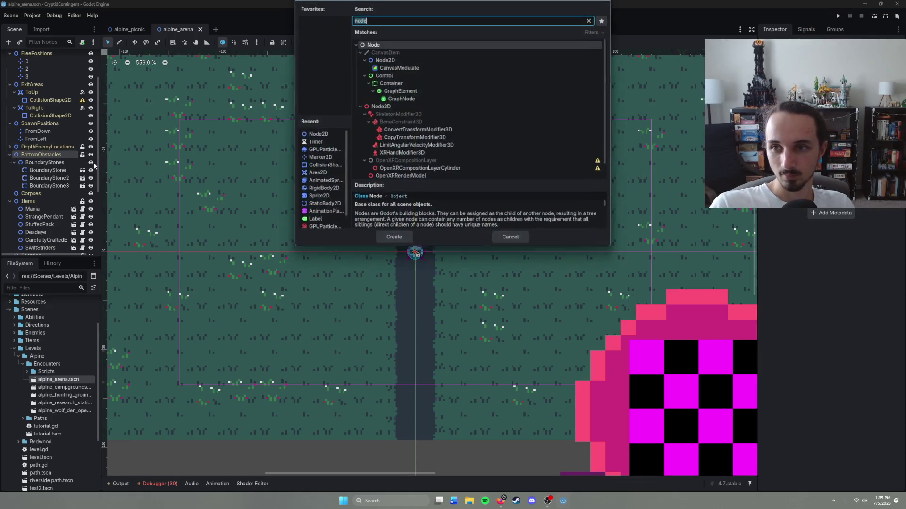
pyautogui.click(521, 236)
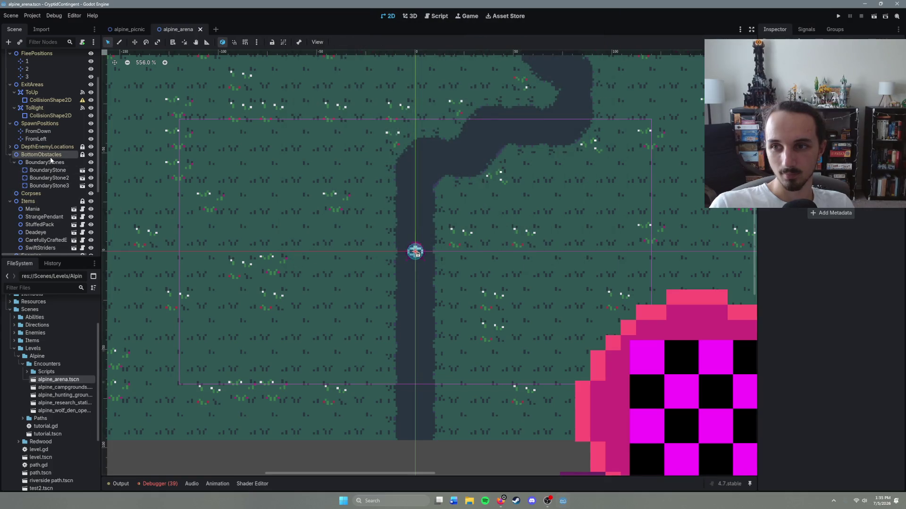
# Add a Node2D child under BottomObstacles, found by searching 'node'.
pyautogui.rightClick(51, 160)
pyautogui.click(92, 165)
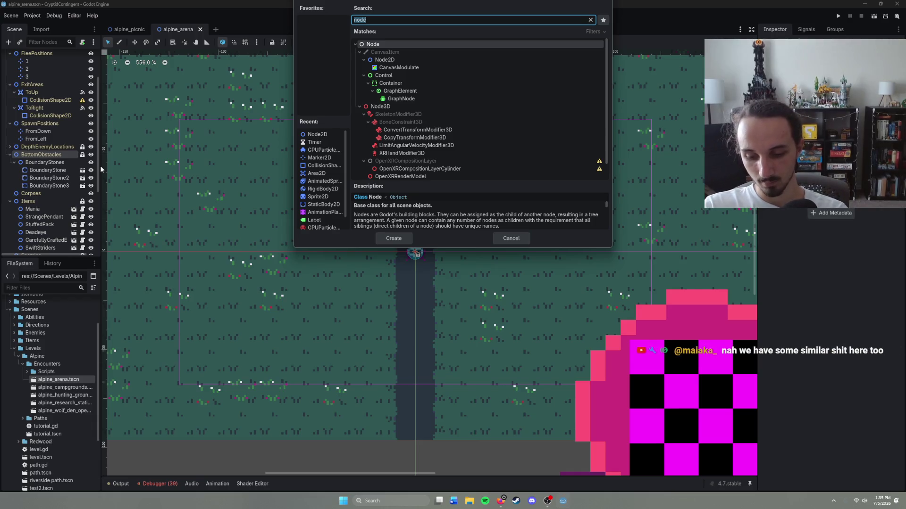
pyautogui.write('Entrance')
pyautogui.press('Escape')
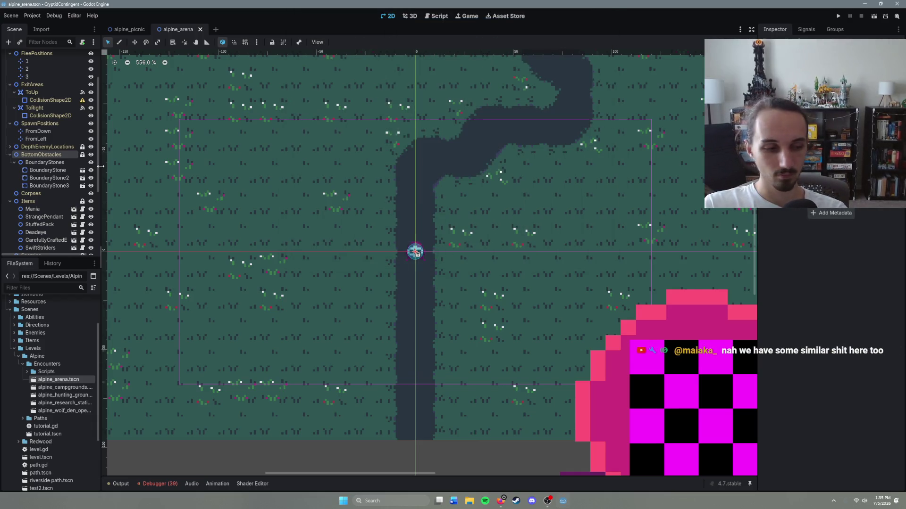
pyautogui.hotkey('ctrl', 'a')
pyautogui.press('BackSpace')
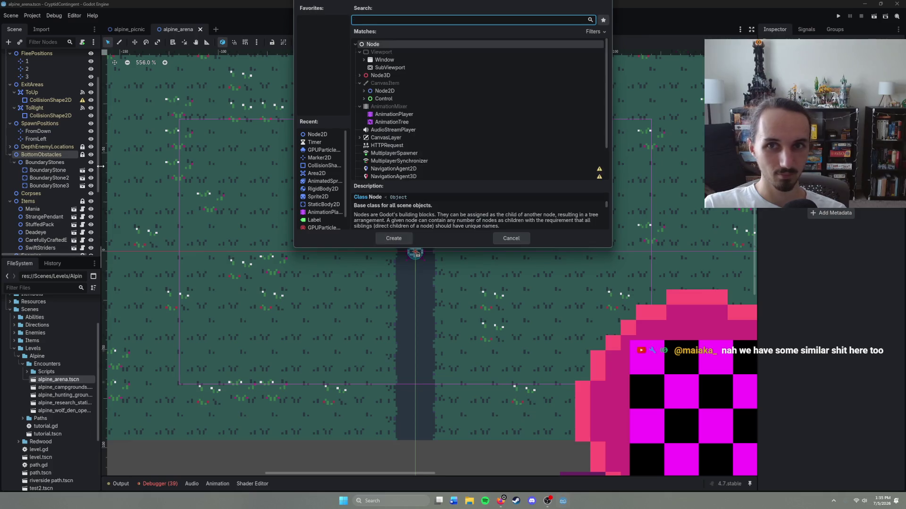
pyautogui.write('node')
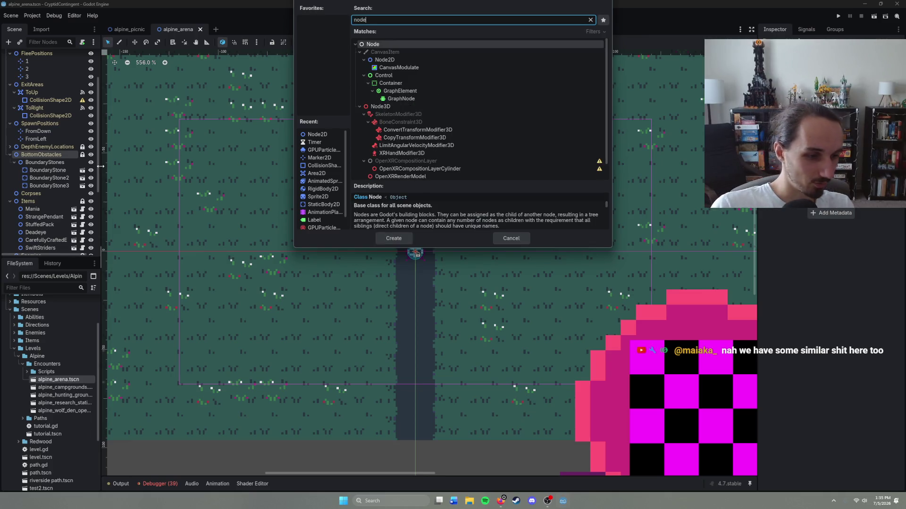
pyautogui.click(387, 238)
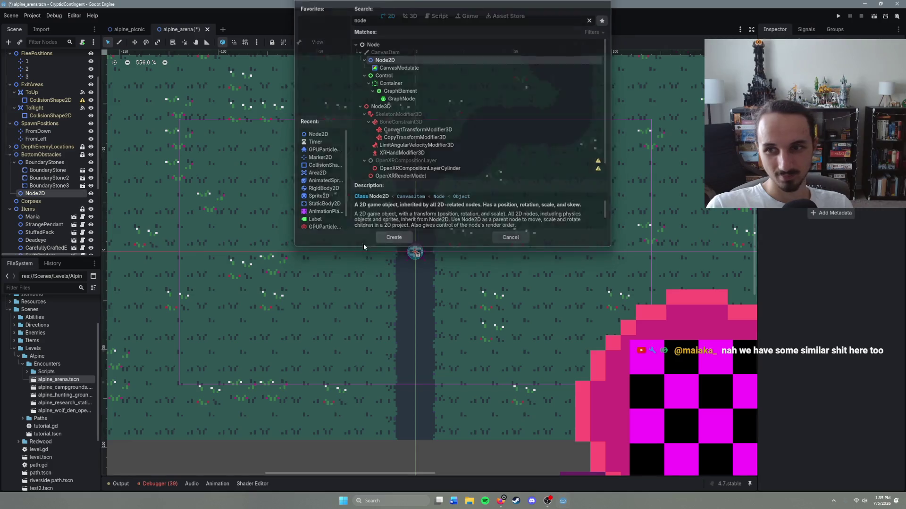
pyautogui.click(40, 194)
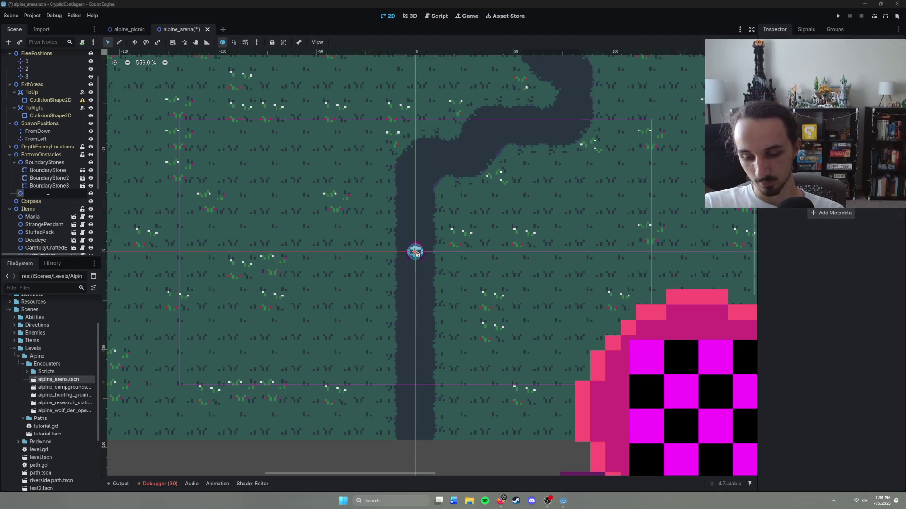
# Rename the new node EntranceStones and open the Instantiate Child Scene picker.
pyautogui.write('B')
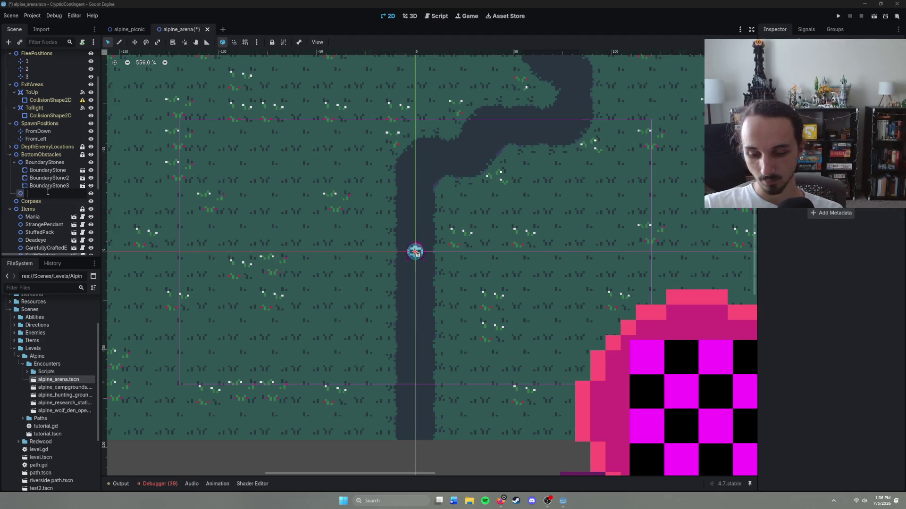
pyautogui.write('Entrance')
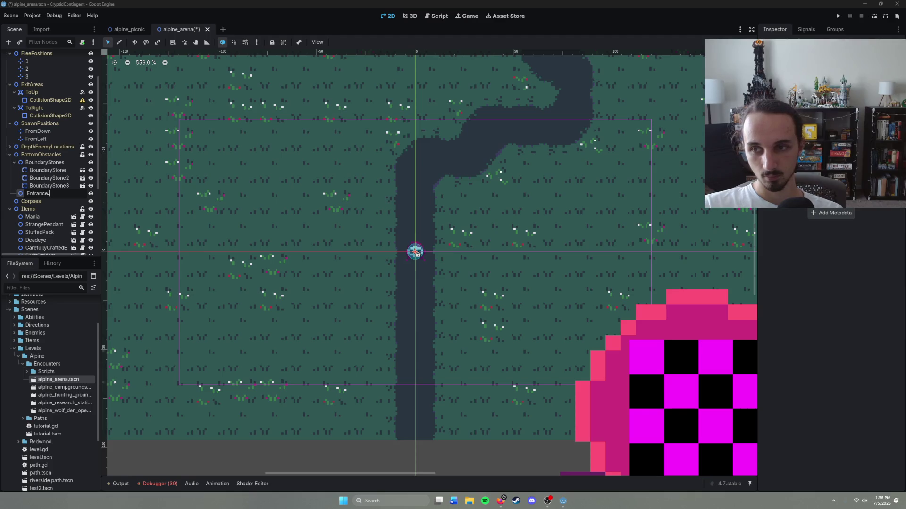
pyautogui.write('Stones')
pyautogui.press('Return')
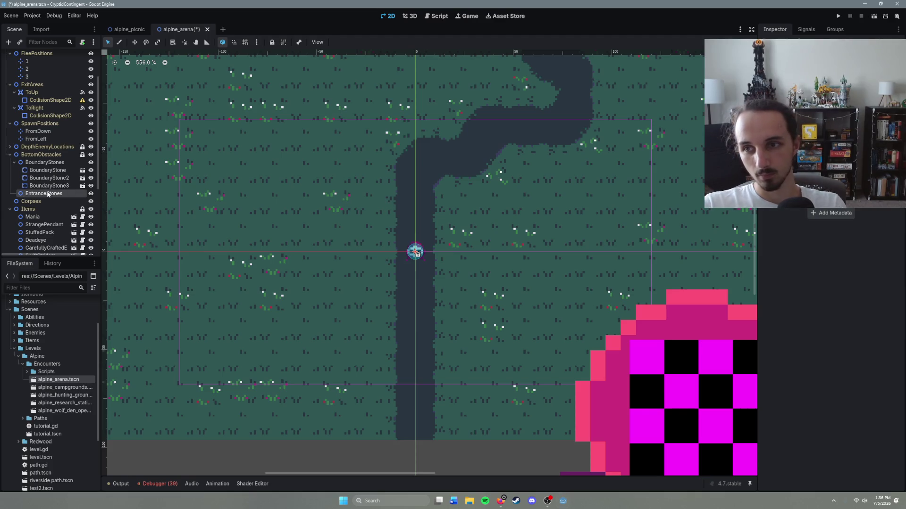
pyautogui.hotkey('ctrl', 'a')
pyautogui.press('Escape')
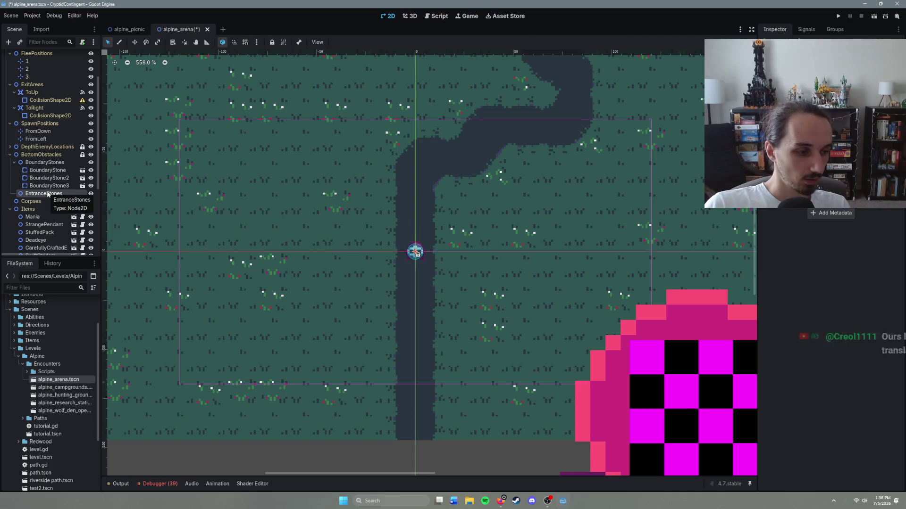
pyautogui.hotkey('ctrl', 'shift', 'a')
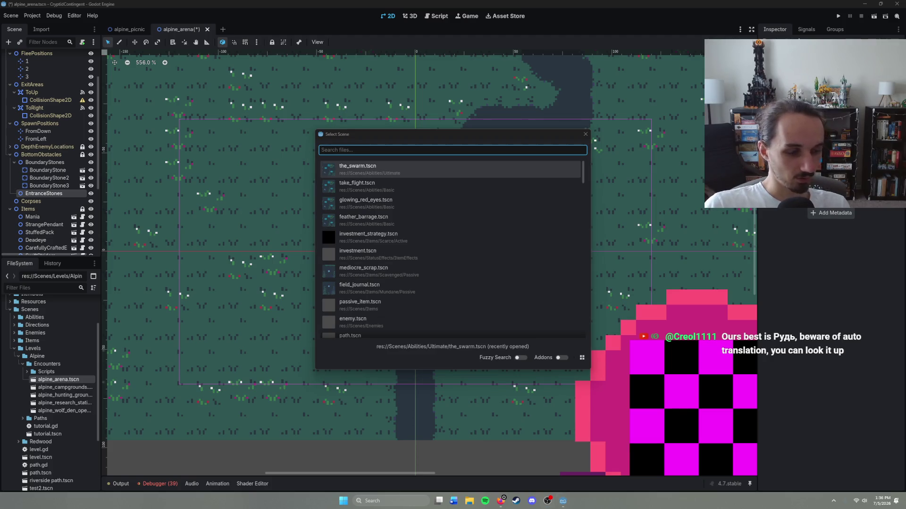
pyautogui.click(500, 500)
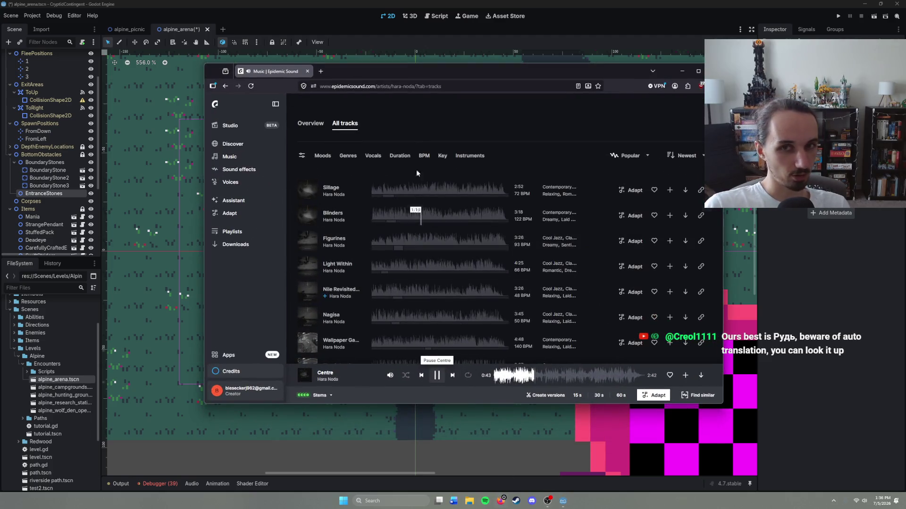
pyautogui.click(321, 71)
pyautogui.write('Рудь')
pyautogui.press('Return')
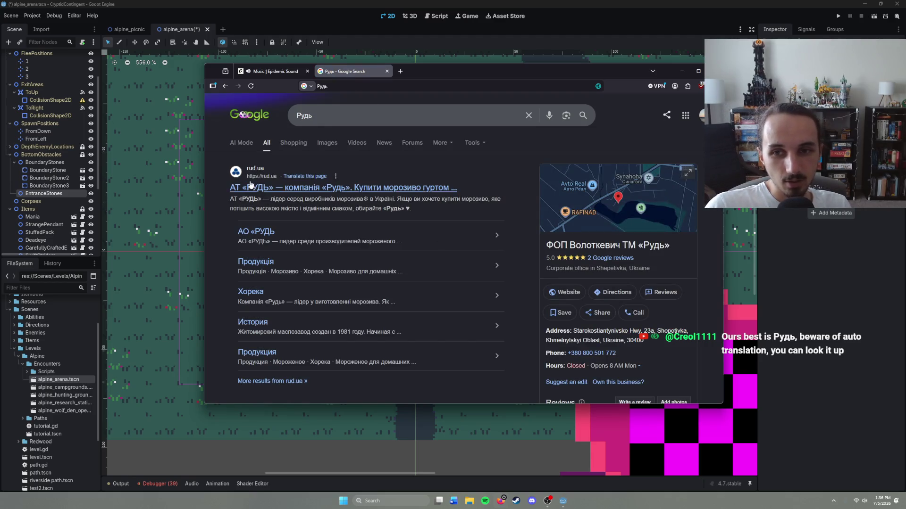
pyautogui.scroll(-6, 283, 264)
pyautogui.scroll(-4, 289, 272)
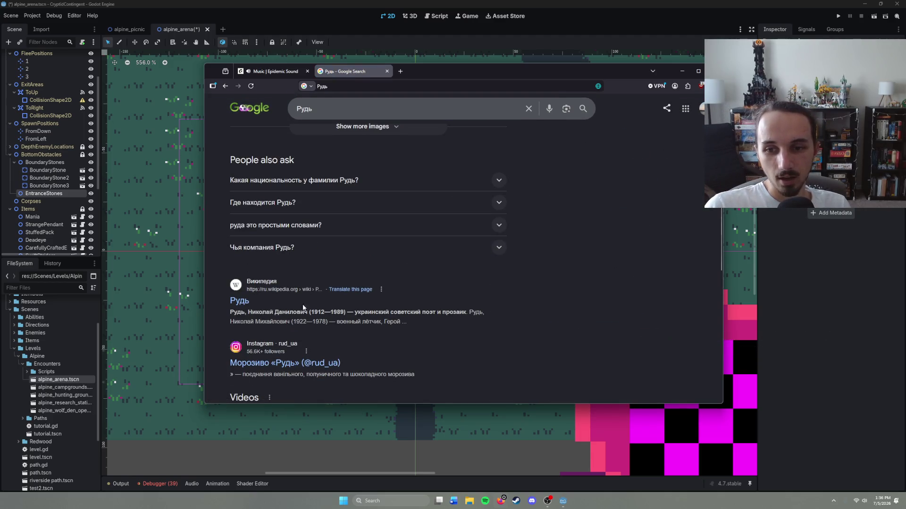
pyautogui.scroll(10, 283, 304)
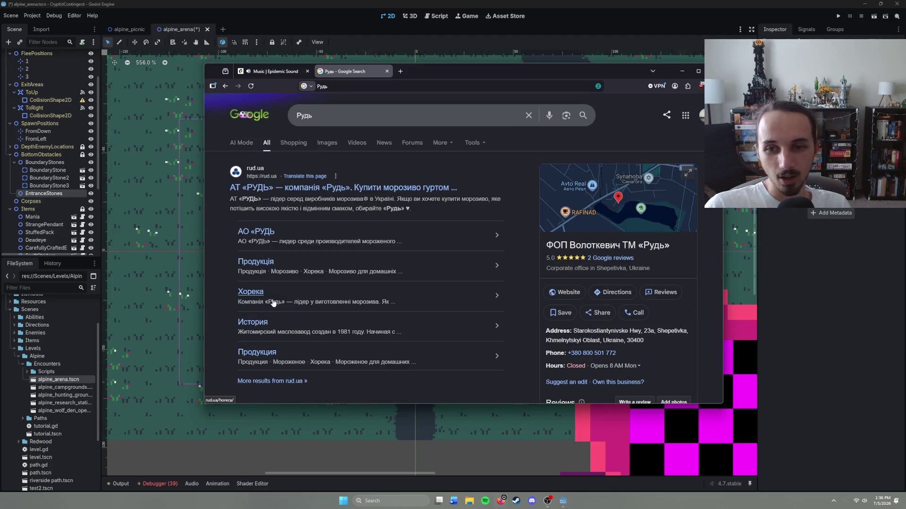
pyautogui.scroll(-5, 403, 296)
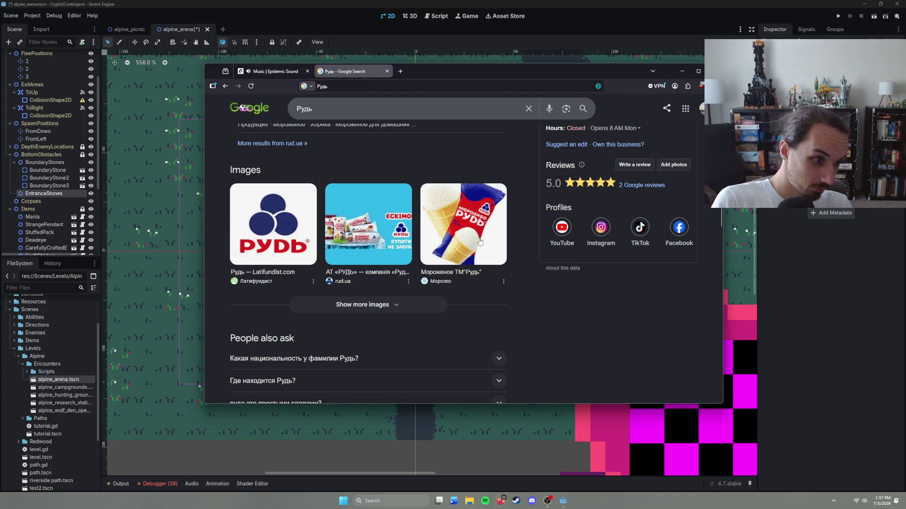
pyautogui.click(439, 211)
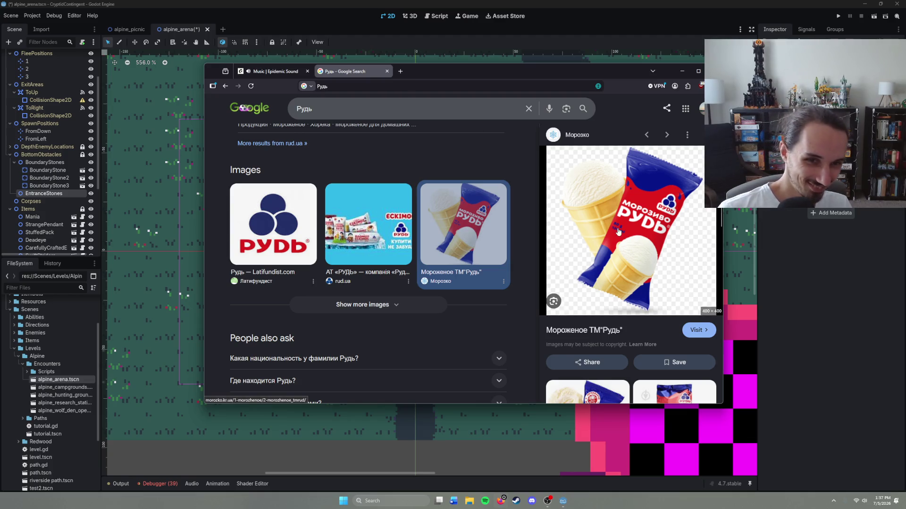
pyautogui.click(387, 72)
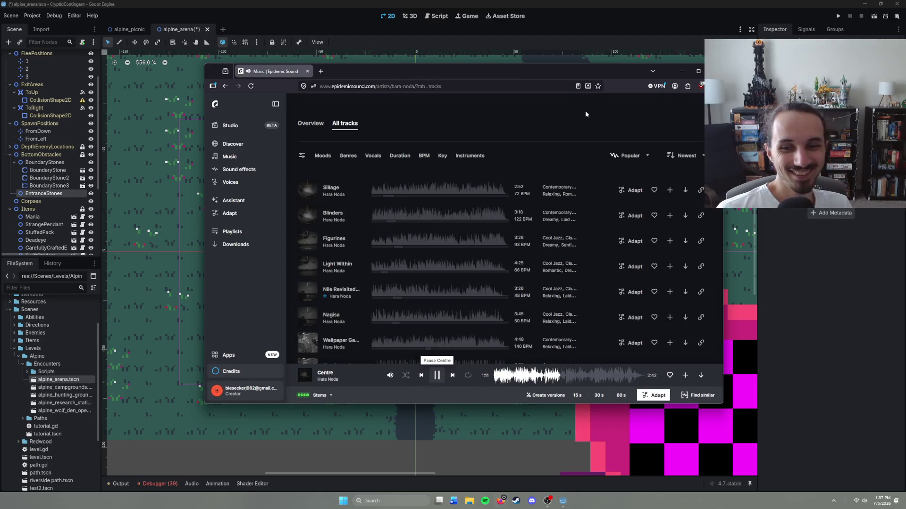
# Back in Godot, filter the Select Scene dialog by 'stone' to find boundary_stone.tscn.
pyautogui.click(675, 70)
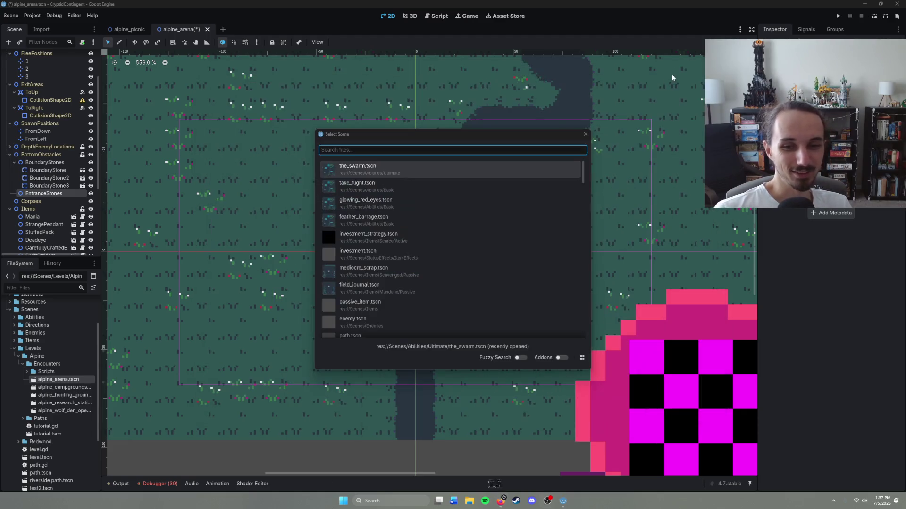
pyautogui.click(382, 151)
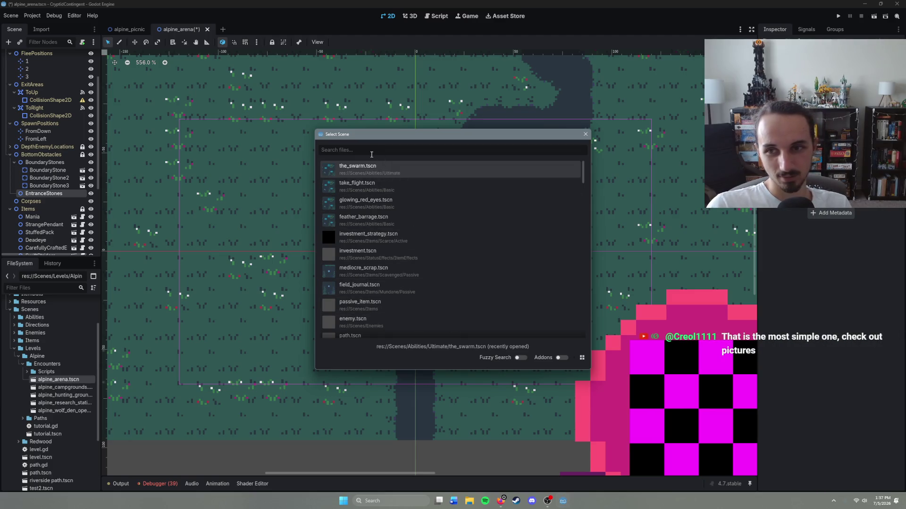
pyautogui.write('stone')
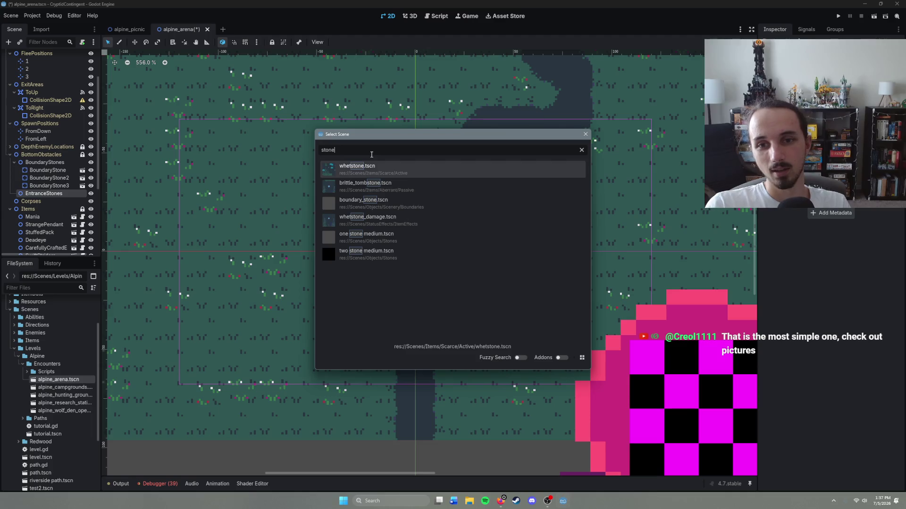
# Instance boundary_stone.tscn into EntranceStones, make two more copies, and save the arena scene.
pyautogui.doubleClick(395, 210)
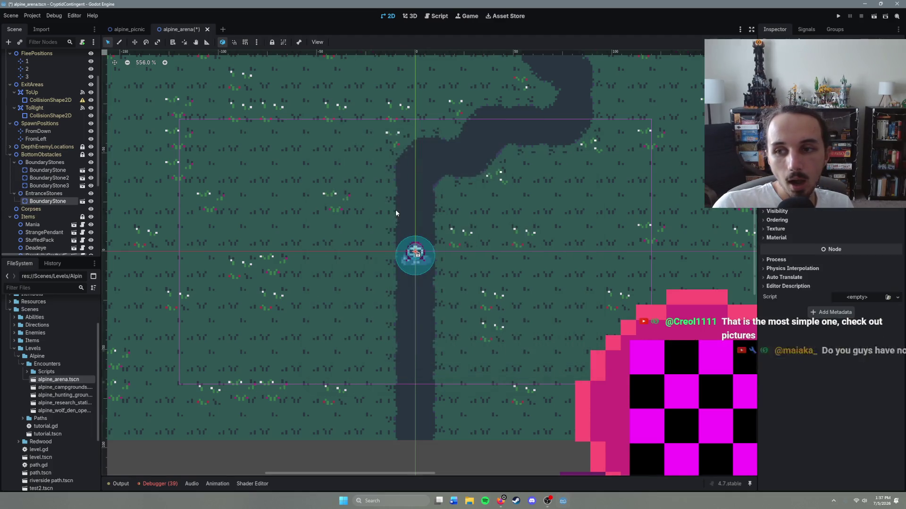
pyautogui.moveTo(410, 270)
pyautogui.mouseDown()
pyautogui.moveTo(410, 241)
pyautogui.moveTo(391, 317)
pyautogui.moveTo(391, 306)
pyautogui.moveTo(433, 300)
pyautogui.mouseUp()
pyautogui.hotkey('ctrl', 'd')
pyautogui.hotkey('ctrl', 'd')
pyautogui.click(415, 252)
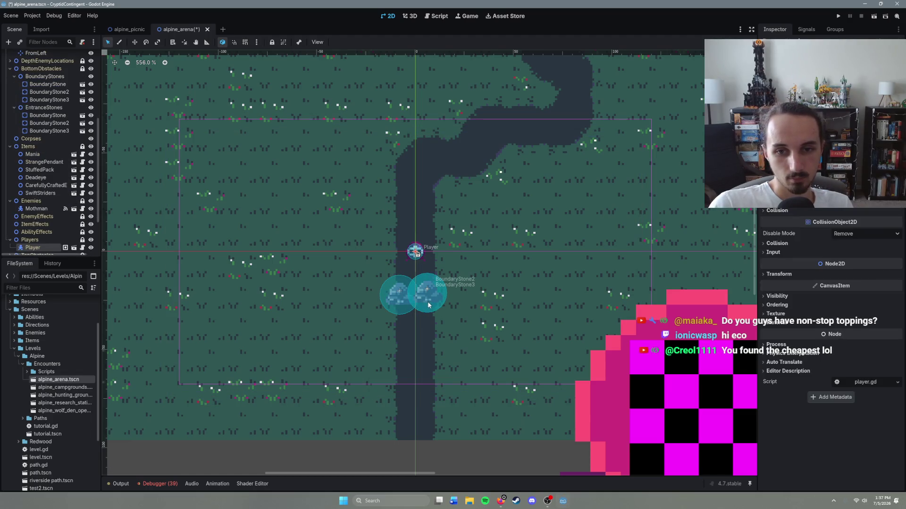
pyautogui.click(336, 211)
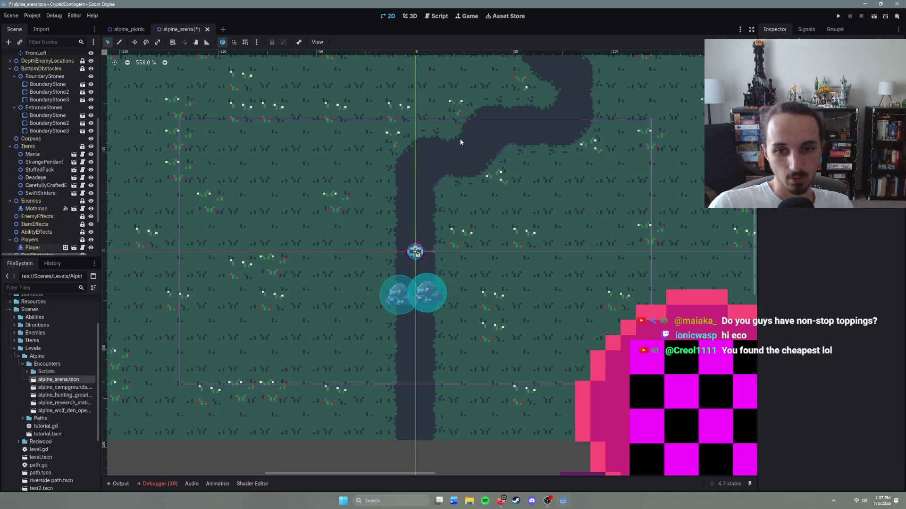
pyautogui.hotkey('ctrl', 's')
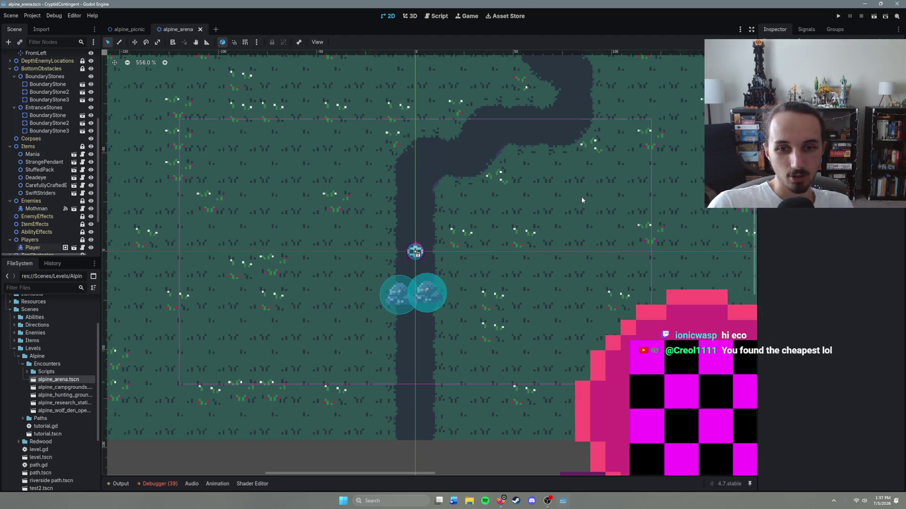
# Look over the map around the entrance, revert stray player moves, and open quick scene search.
pyautogui.moveTo(569, 204); pyautogui.dragTo(517, 233)
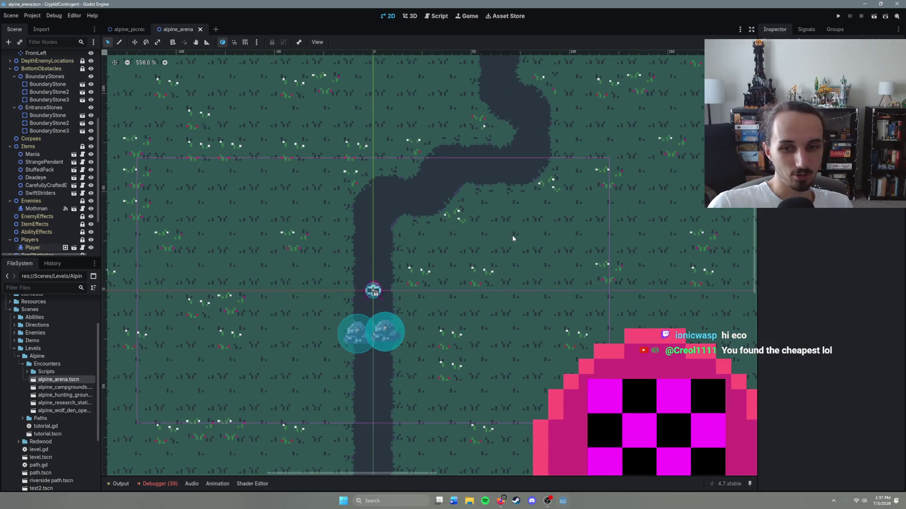
pyautogui.scroll(-5, 514, 237)
pyautogui.moveTo(493, 157)
pyautogui.mouseDown()
pyautogui.moveTo(513, 282)
pyautogui.moveTo(576, 162)
pyautogui.moveTo(539, 154)
pyautogui.moveTo(518, 259)
pyautogui.moveTo(504, 275)
pyautogui.mouseUp()
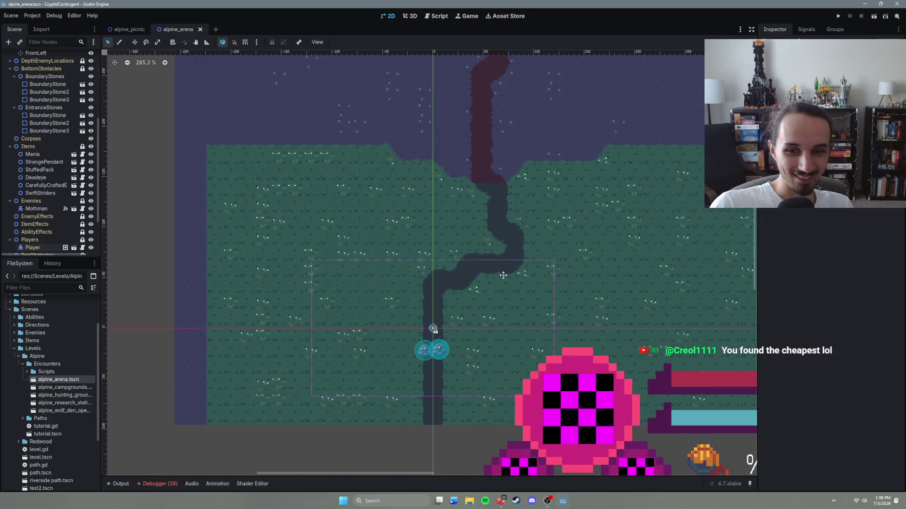
pyautogui.scroll(8, 503, 275)
pyautogui.moveTo(433, 267); pyautogui.dragTo(422, 266)
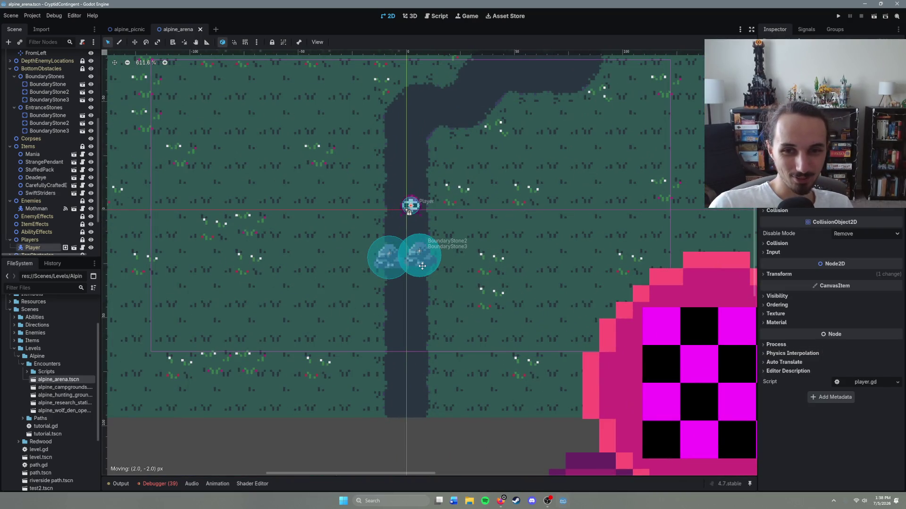
pyautogui.moveTo(413, 210); pyautogui.dragTo(407, 211)
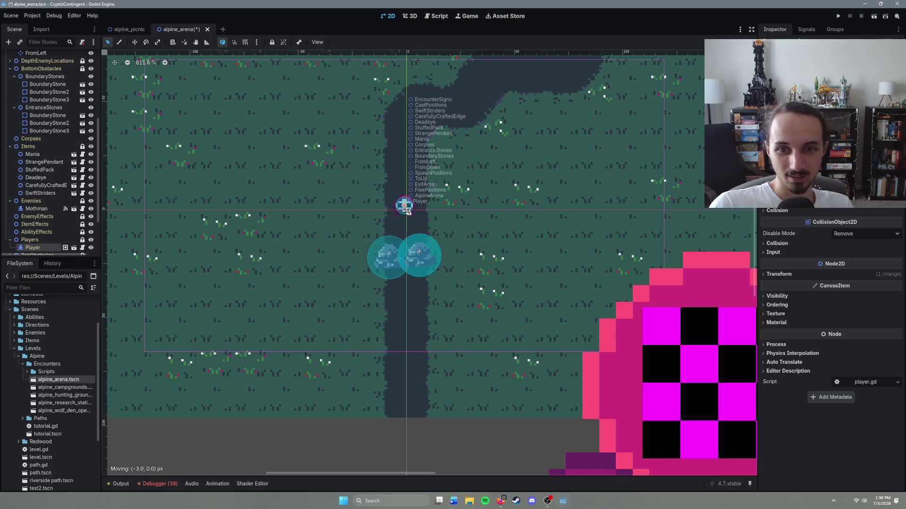
pyautogui.hotkey('ctrl', 'z')
pyautogui.hotkey('ctrl', 'z')
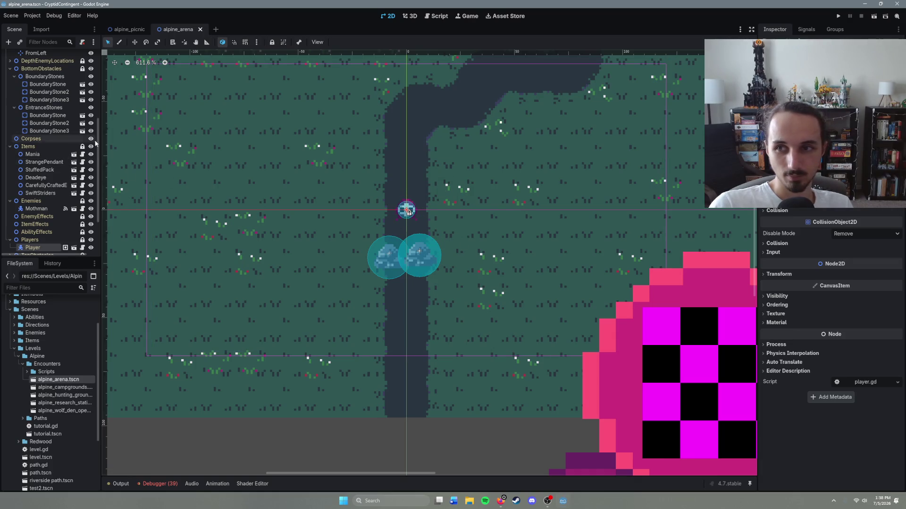
pyautogui.moveTo(438, 268); pyautogui.dragTo(420, 273)
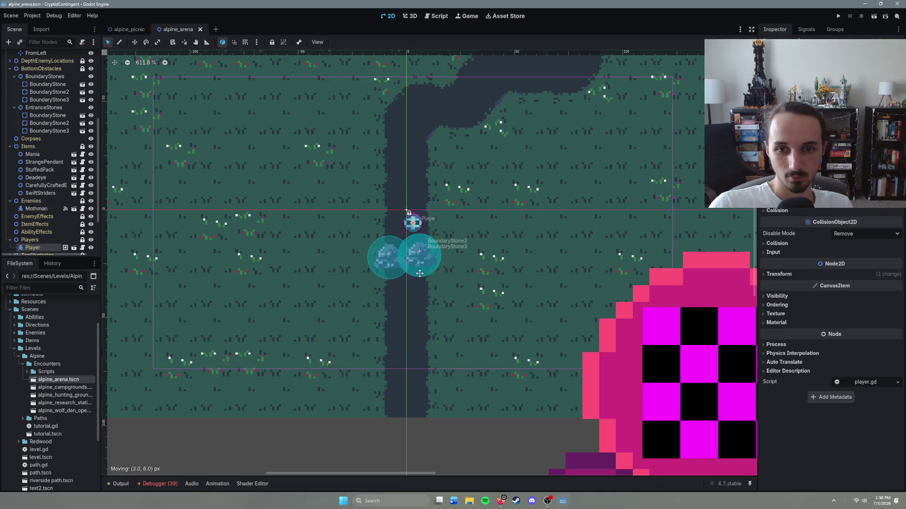
pyautogui.press('Escape')
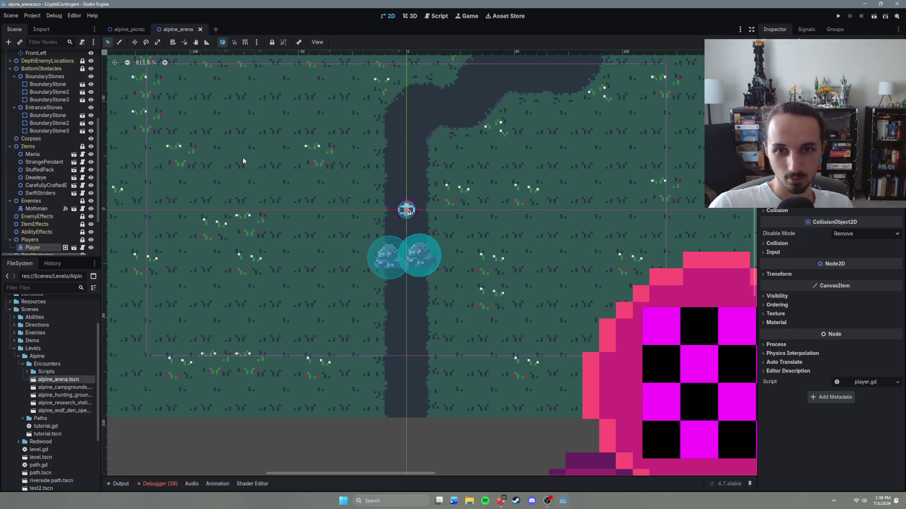
pyautogui.hotkey('ctrl', 'shift', 'o')
# Open player.tscn, hide its HUD node, and save the player scene.
pyautogui.write('player')
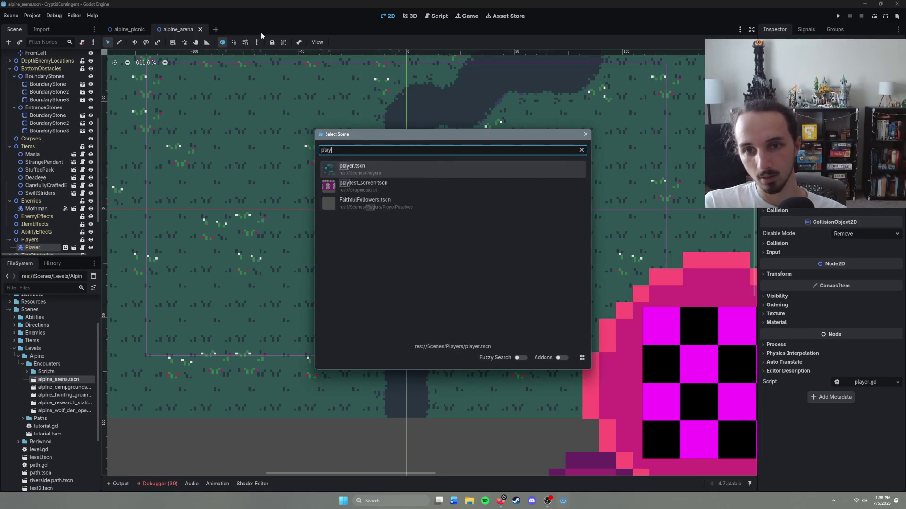
pyautogui.press('Return')
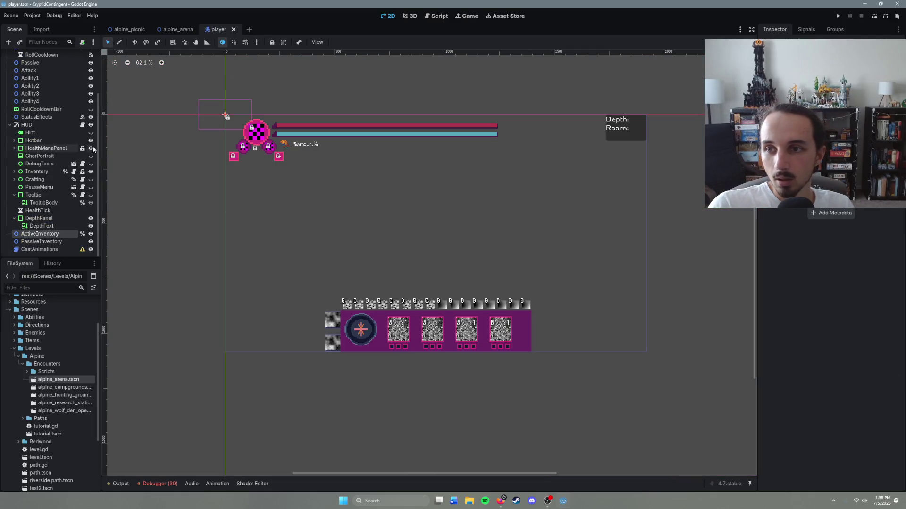
pyautogui.click(91, 125)
pyautogui.click(10, 125)
pyautogui.hotkey('ctrl', 's')
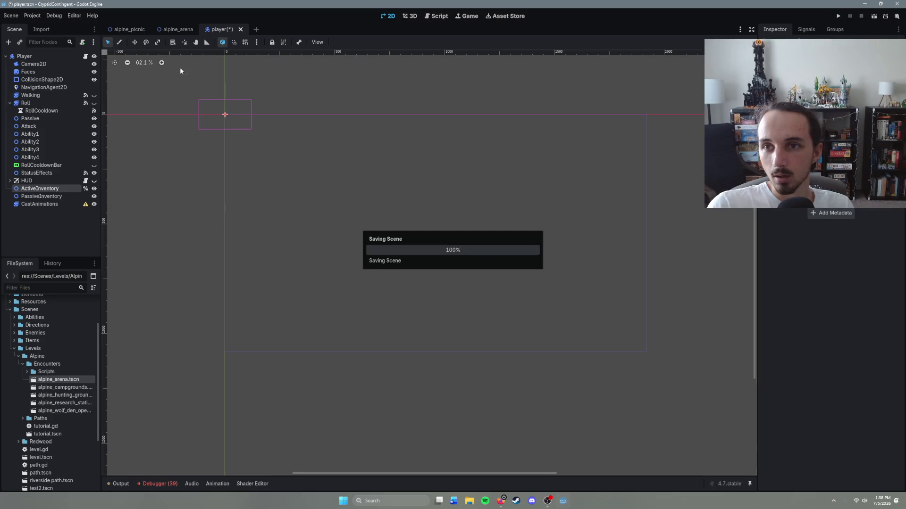
# In alpine_arena, move the third entrance stone down the path below the others.
pyautogui.click(181, 32)
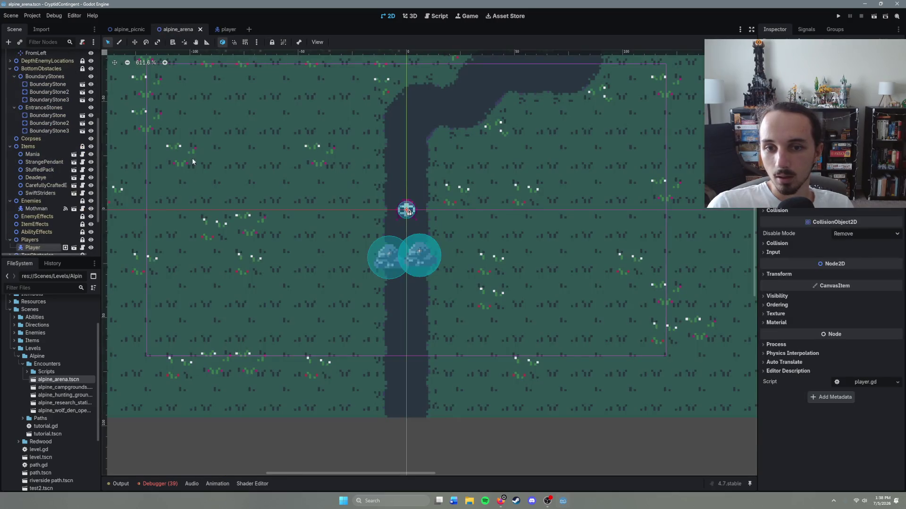
pyautogui.moveTo(432, 264)
pyautogui.mouseDown()
pyautogui.moveTo(443, 290)
pyautogui.moveTo(410, 288)
pyautogui.mouseUp()
pyautogui.click(422, 255)
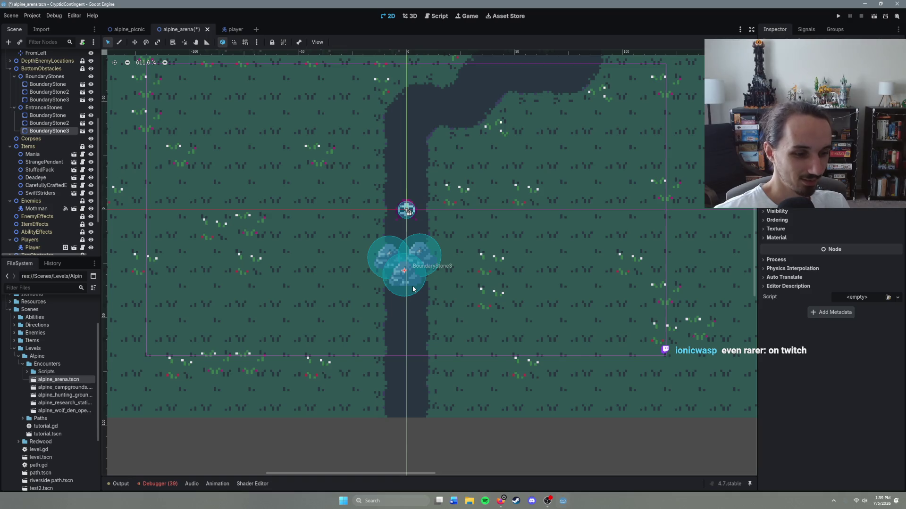
# Drag BoundaryStone, BoundaryStone2 and BoundaryStone3 side by side onto the road below the player marker.
pyautogui.scroll(-6, 413, 289)
pyautogui.scroll(5, 281, 281)
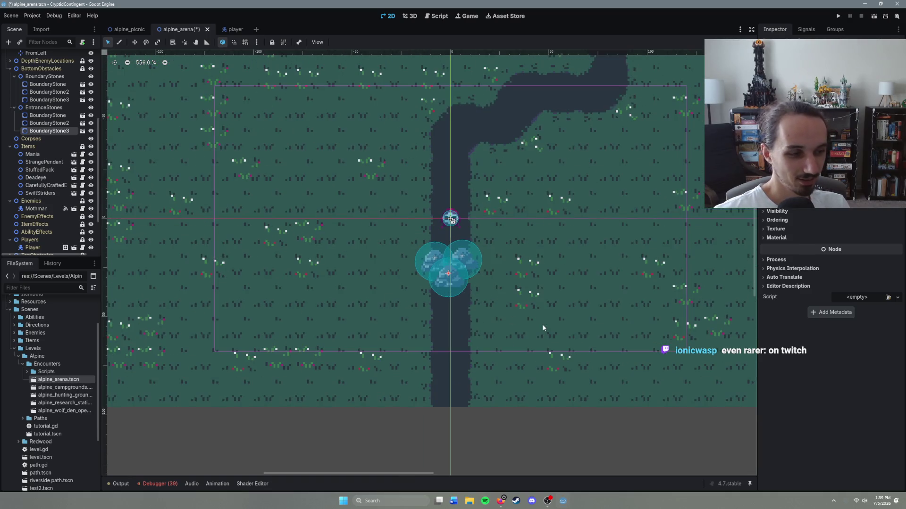
pyautogui.scroll(2, 535, 335)
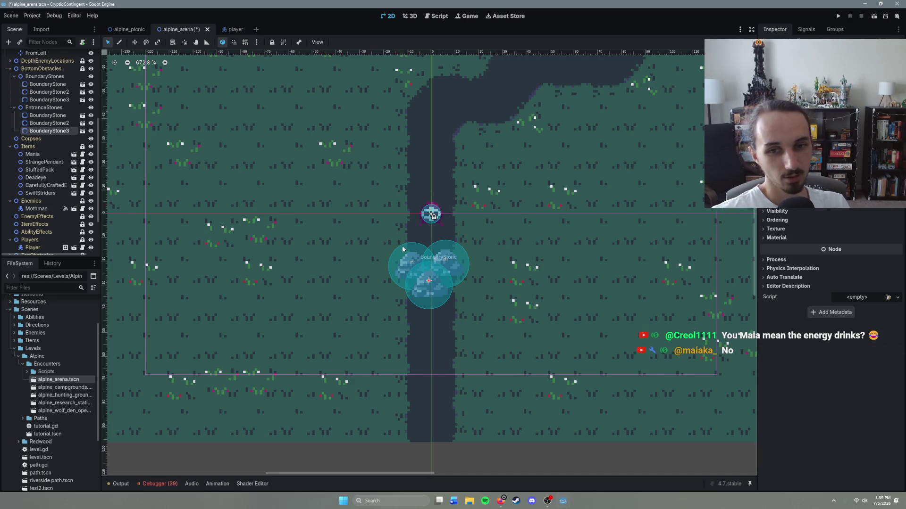
pyautogui.moveTo(430, 295)
pyautogui.mouseDown()
pyautogui.moveTo(507, 347)
pyautogui.moveTo(508, 323)
pyautogui.mouseUp()
pyautogui.moveTo(448, 267); pyautogui.dragTo(510, 273)
pyautogui.click(415, 273)
pyautogui.moveTo(416, 274)
pyautogui.mouseDown()
pyautogui.moveTo(433, 272)
pyautogui.moveTo(413, 273)
pyautogui.mouseUp()
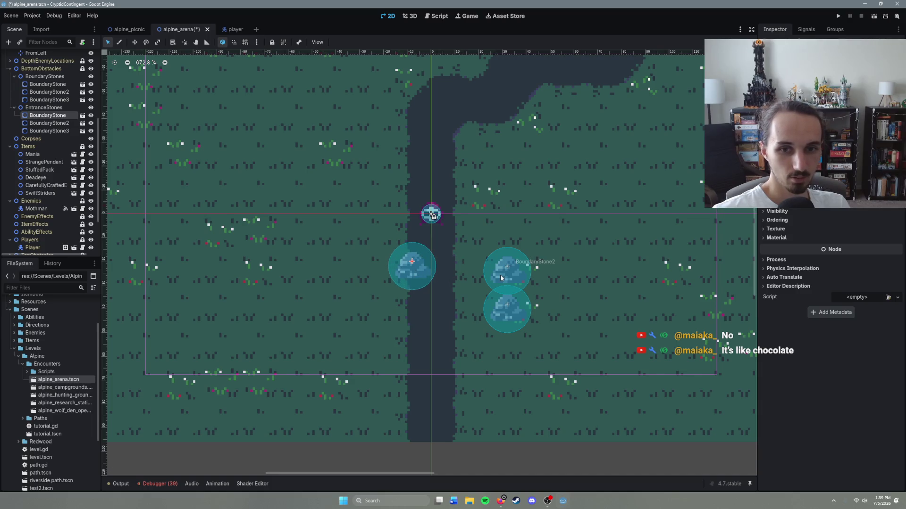
pyautogui.moveTo(500, 275)
pyautogui.mouseDown()
pyautogui.moveTo(431, 278)
pyautogui.moveTo(438, 278)
pyautogui.mouseUp()
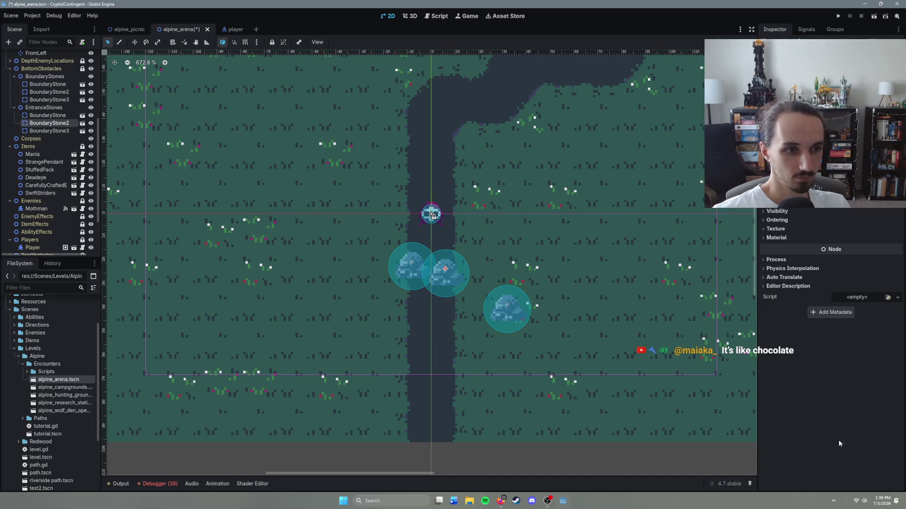
pyautogui.moveTo(510, 327); pyautogui.dragTo(421, 297)
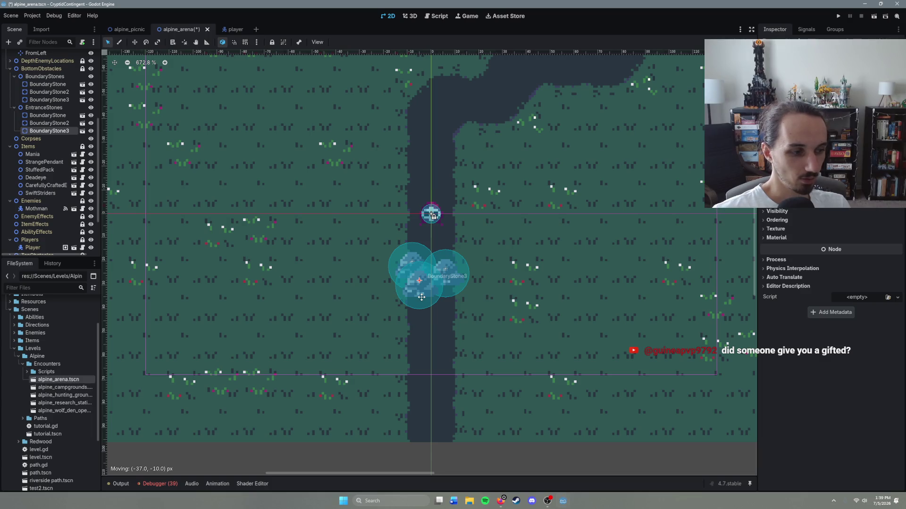
pyautogui.moveTo(422, 296); pyautogui.dragTo(422, 300)
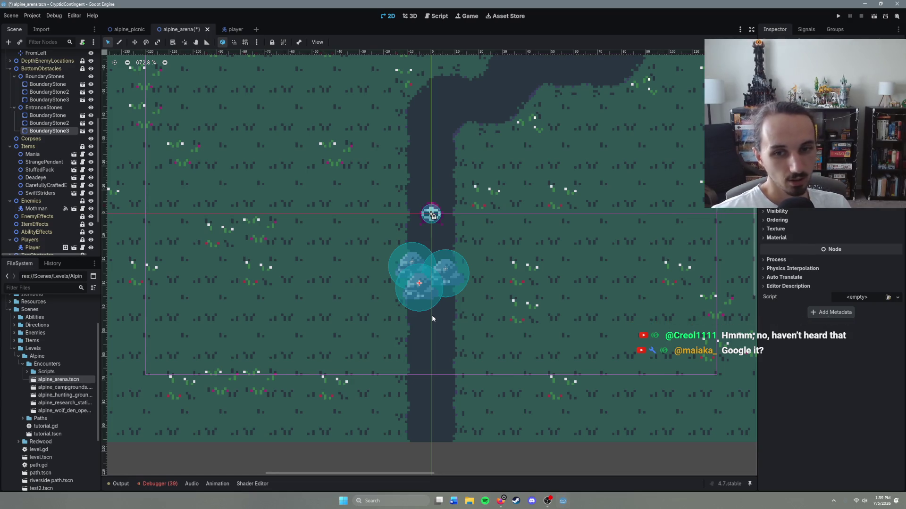
pyautogui.moveTo(431, 296); pyautogui.dragTo(426, 302)
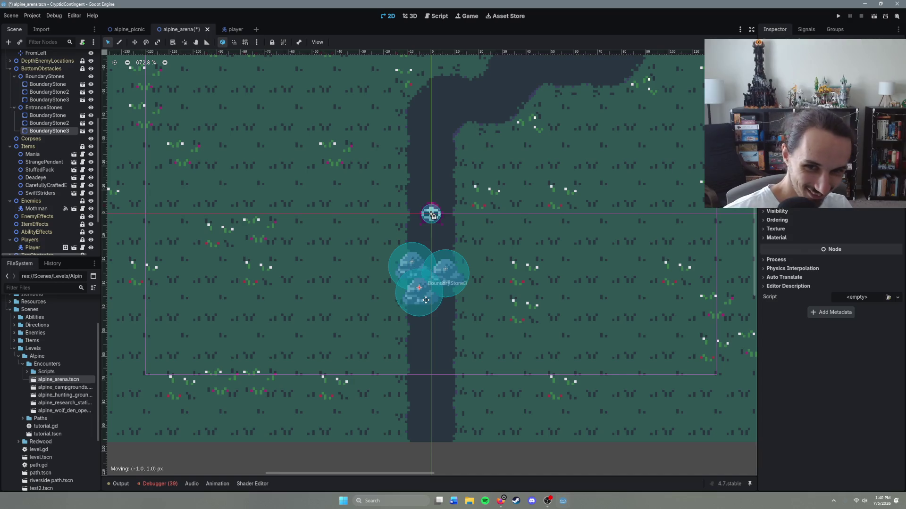
# Delete BoundaryStone3 so two stones remain, then save and run the scene with F6.
pyautogui.press('Delete')
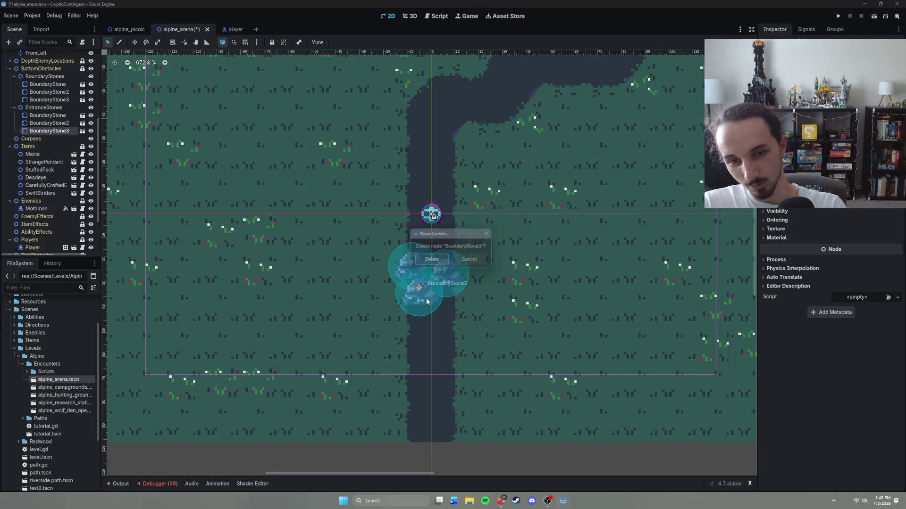
pyautogui.press('Return')
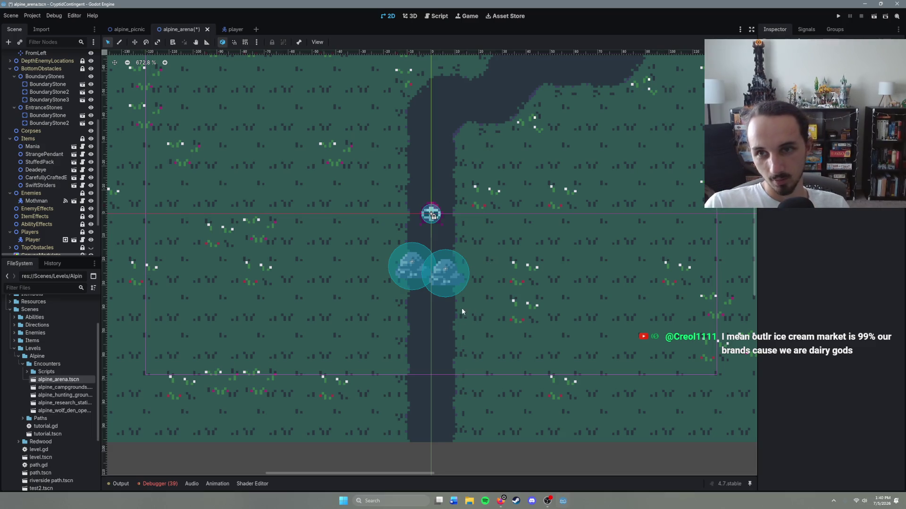
pyautogui.press('F6')
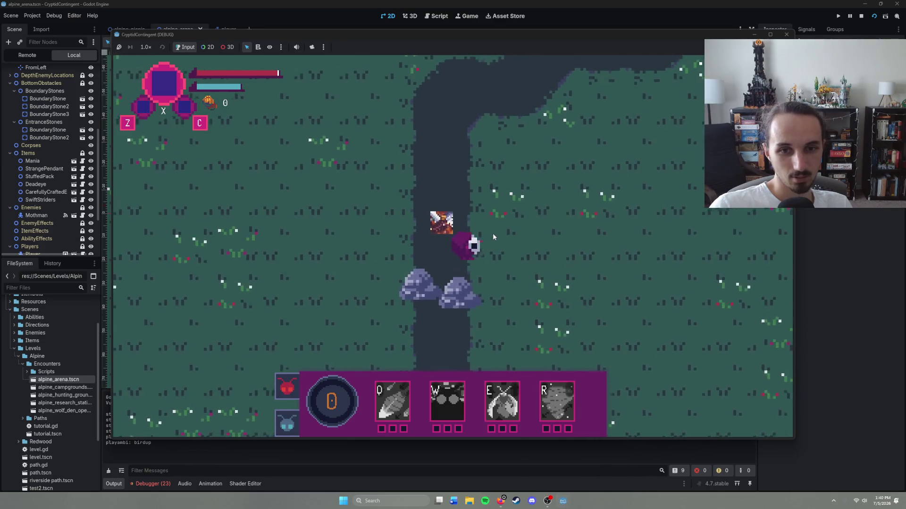
# Stop the test run, undo a stray stone move, and open alpine_campgrounds.tscn.
pyautogui.press('F8')
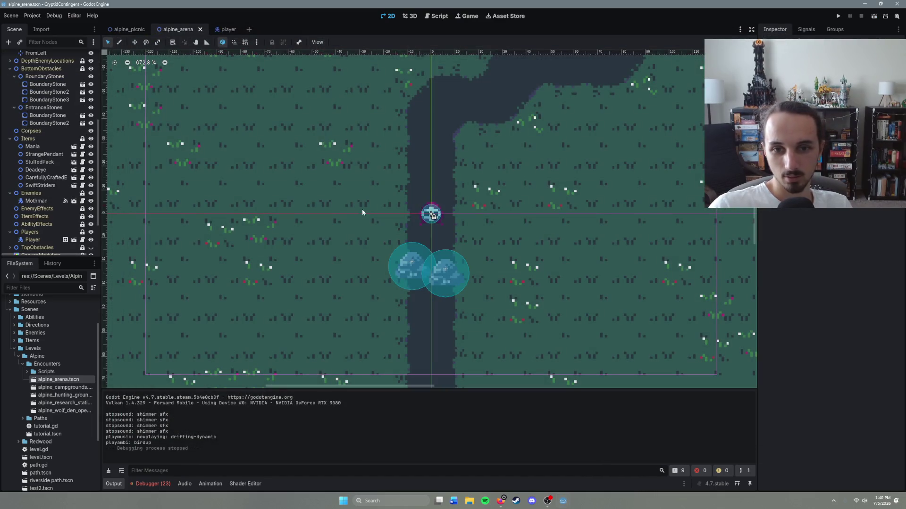
pyautogui.moveTo(411, 267); pyautogui.dragTo(464, 286)
pyautogui.hotkey('ctrl', 'z')
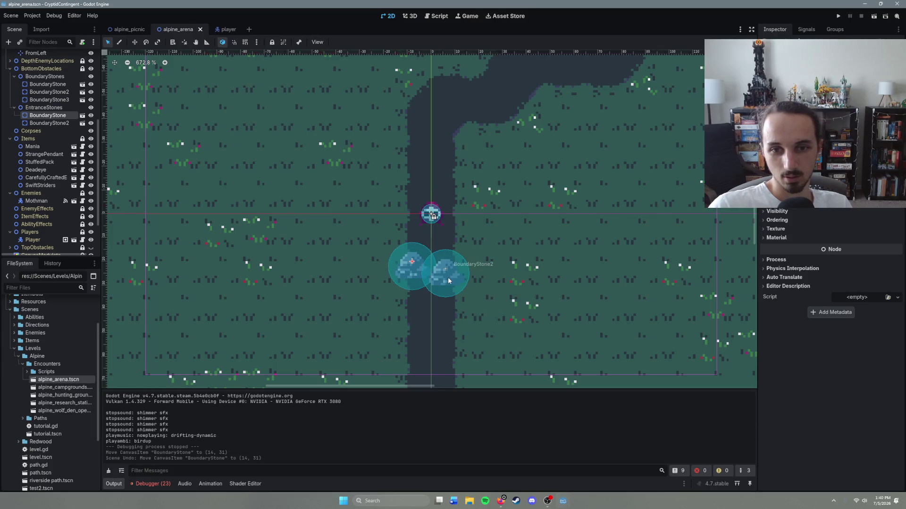
pyautogui.keyDown('shift'); pyautogui.click(448, 277); pyautogui.keyUp('shift')
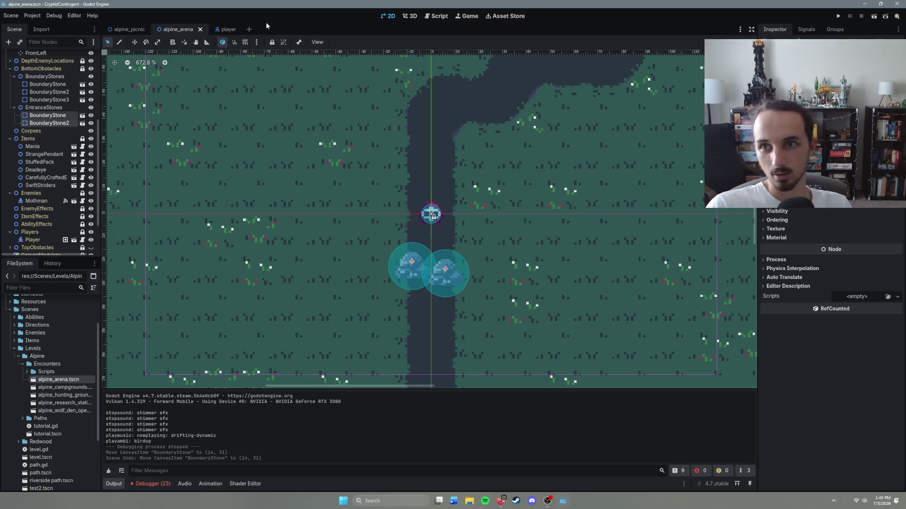
pyautogui.doubleClick(66, 388)
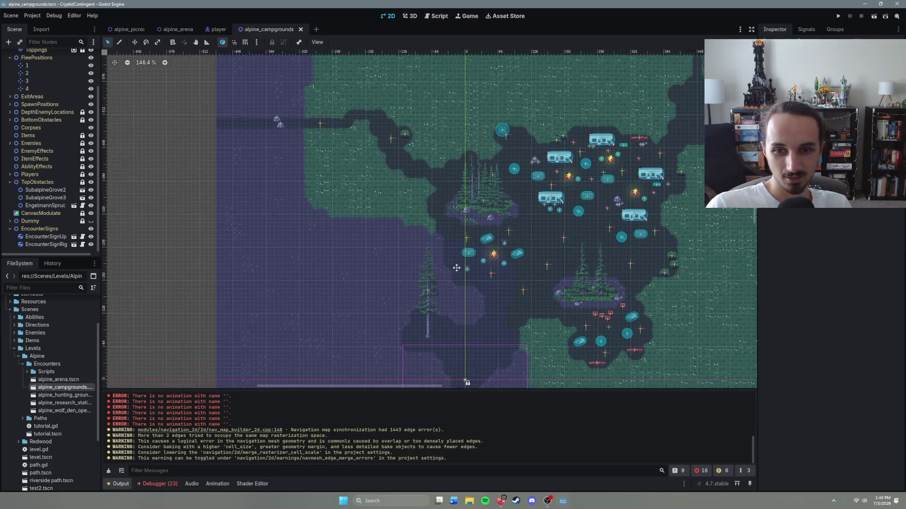
pyautogui.scroll(-10, 472, 262)
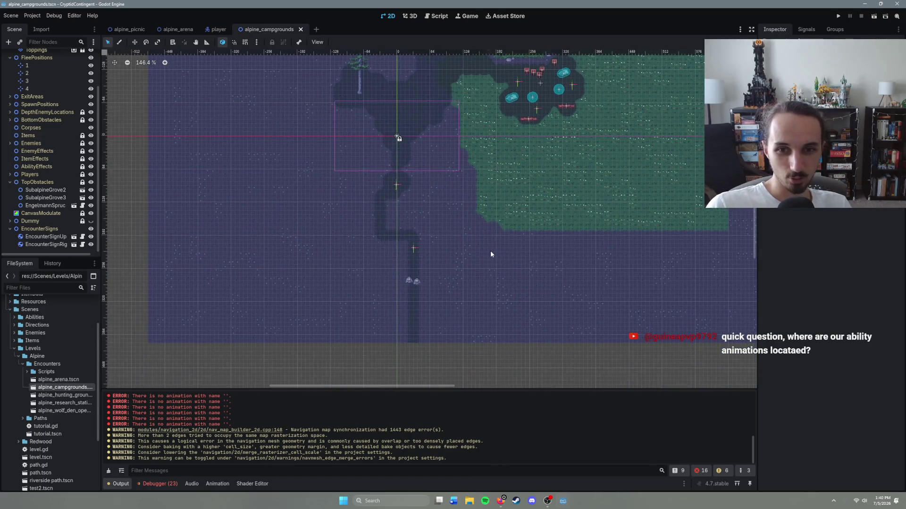
pyautogui.scroll(4, 490, 254)
pyautogui.scroll(-6, 425, 275)
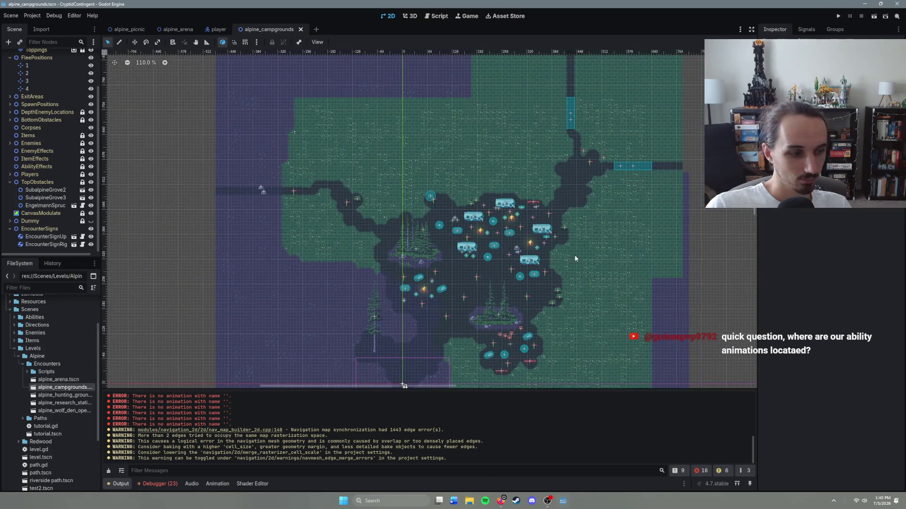
pyautogui.scroll(3, 547, 279)
pyautogui.scroll(4, 509, 292)
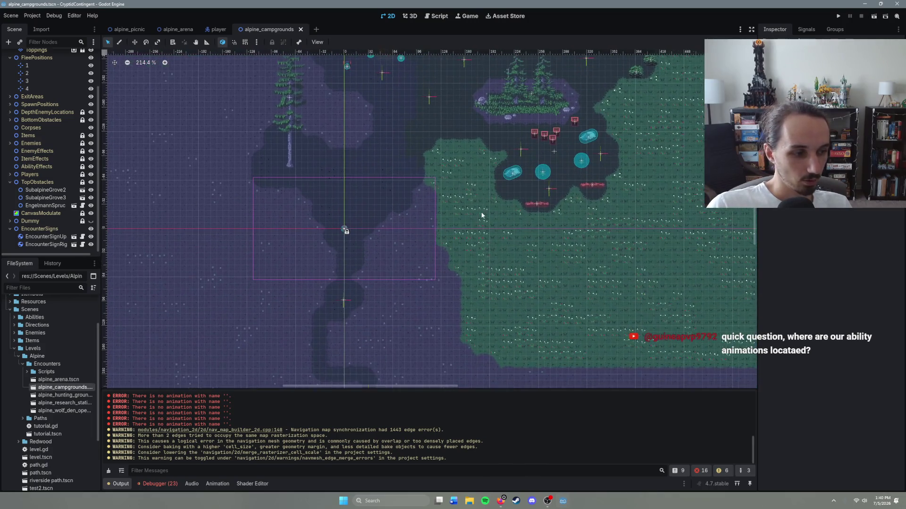
pyautogui.moveTo(506, 258); pyautogui.dragTo(513, 241)
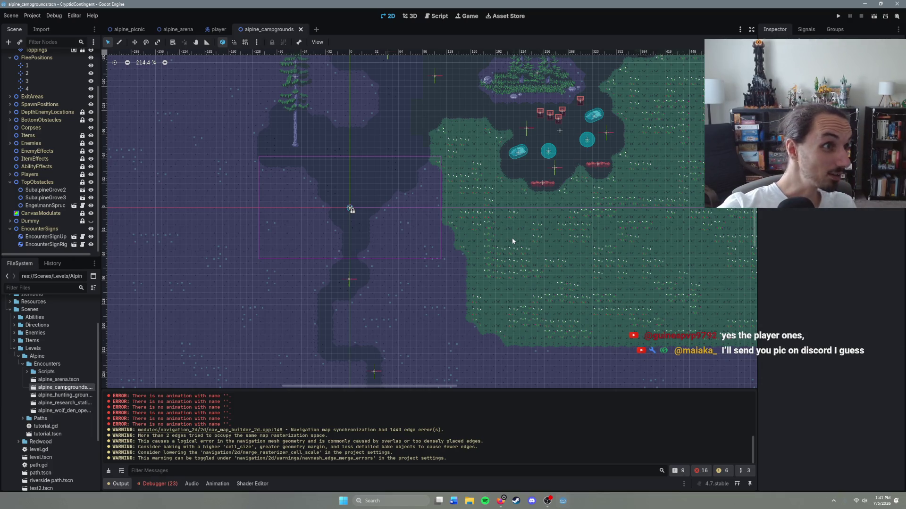
pyautogui.scroll(1, 567, 262)
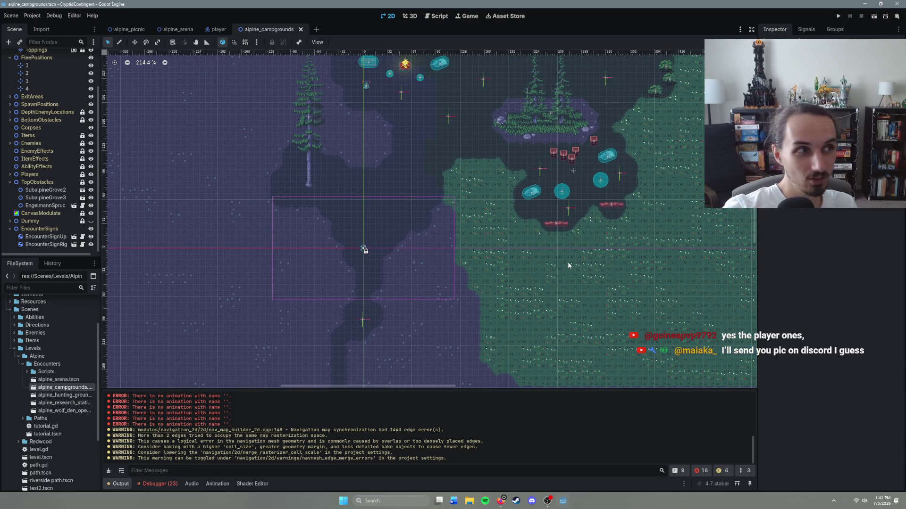
pyautogui.scroll(3, 602, 260)
pyautogui.scroll(-3, 550, 264)
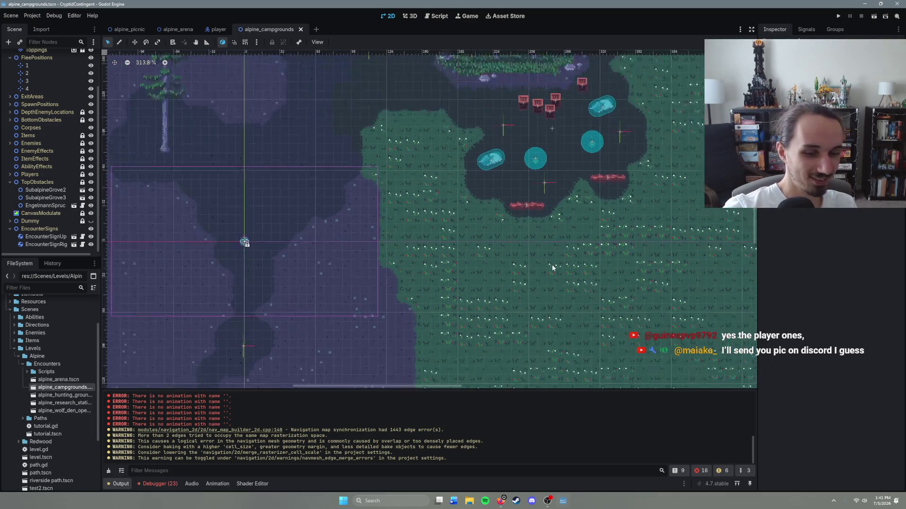
pyautogui.moveTo(398, 241); pyautogui.dragTo(479, 231)
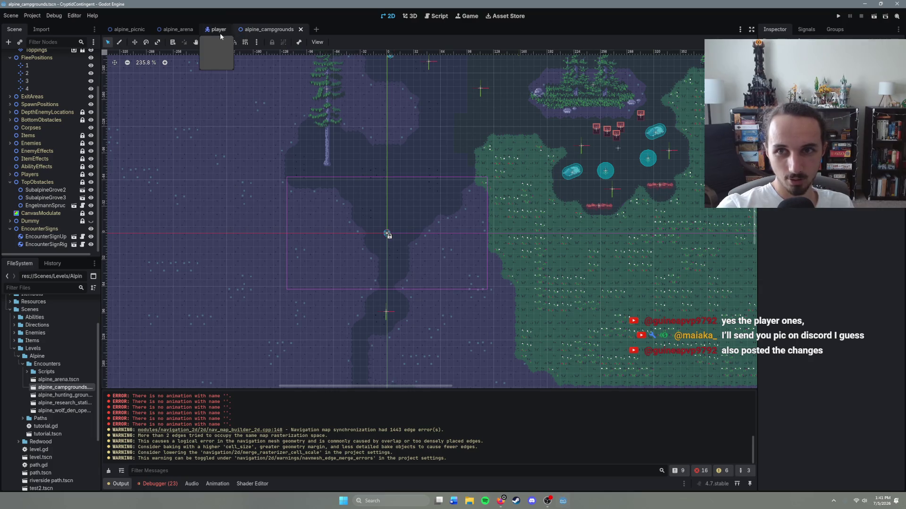
pyautogui.scroll(3, 51, 354)
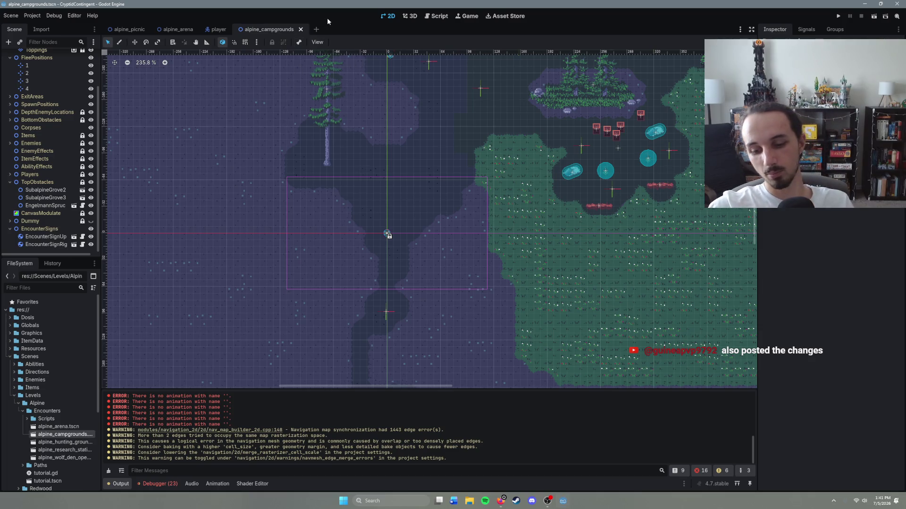
pyautogui.hotkey('ctrl', 'shift', 'o')
pyautogui.write('feather')
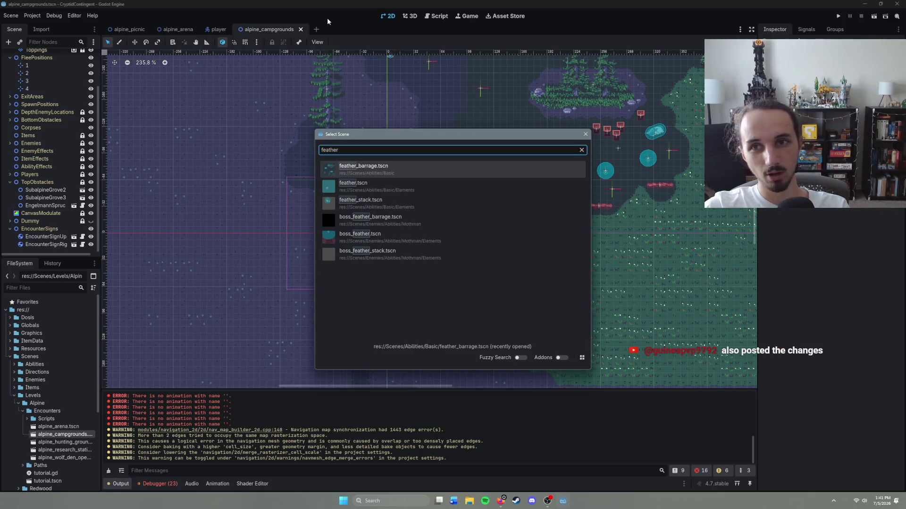
pyautogui.press('Return')
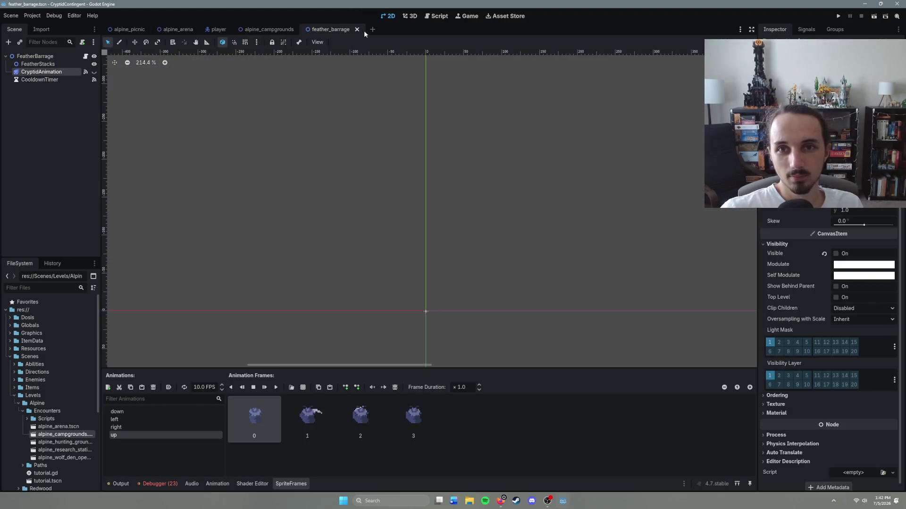
pyautogui.click(357, 30)
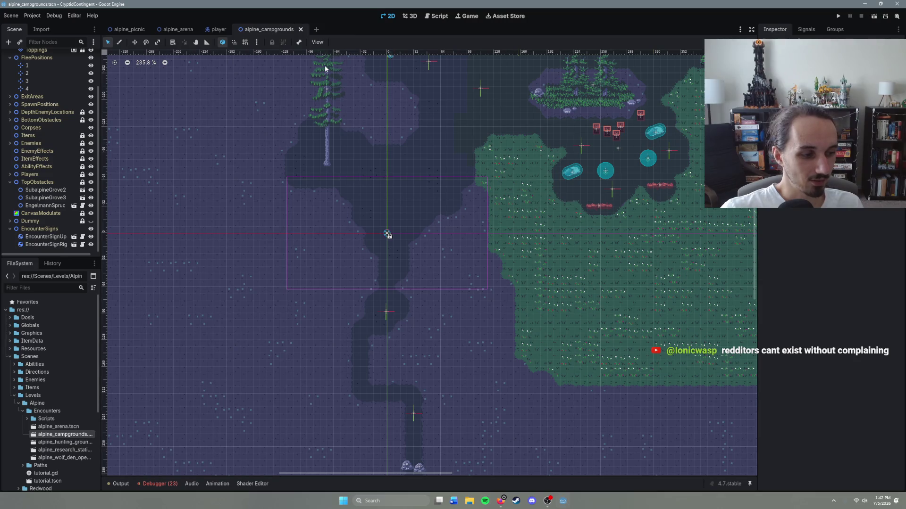
# Zoom out on the campgrounds canvas and save alpine_campgrounds with Ctrl+S.
pyautogui.scroll(-2, 501, 213)
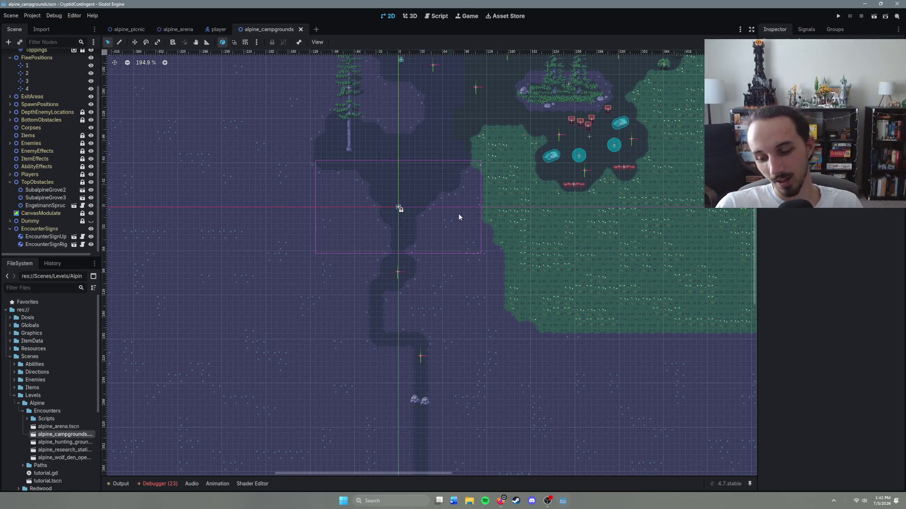
pyautogui.hotkey('ctrl', 's')
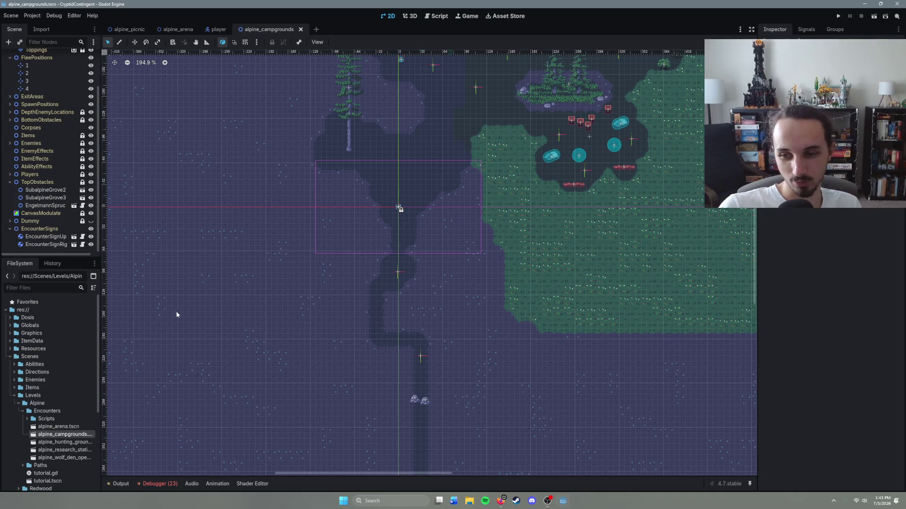
# Open the alpine_hunting_grounds scene, paste the two BoundaryStone nodes, then undo the paste.
pyautogui.doubleClick(61, 442)
pyautogui.scroll(-12, 405, 374)
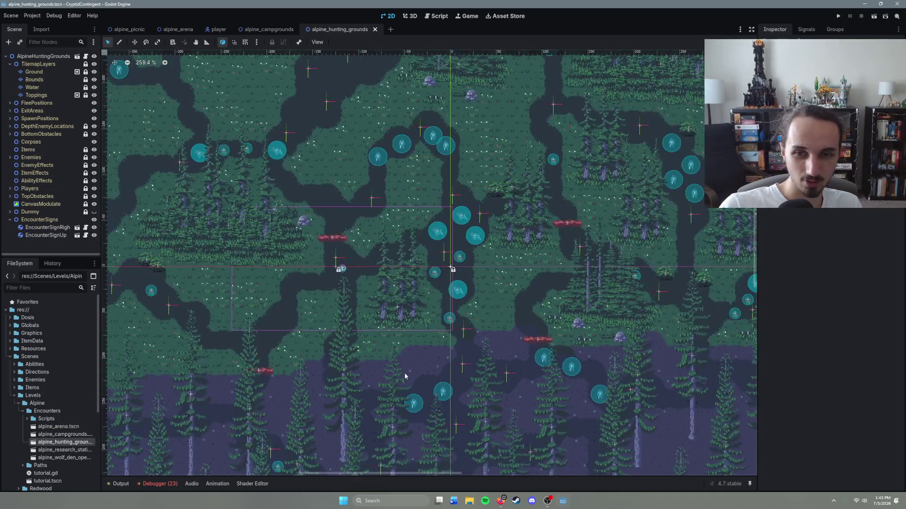
pyautogui.scroll(3, 481, 340)
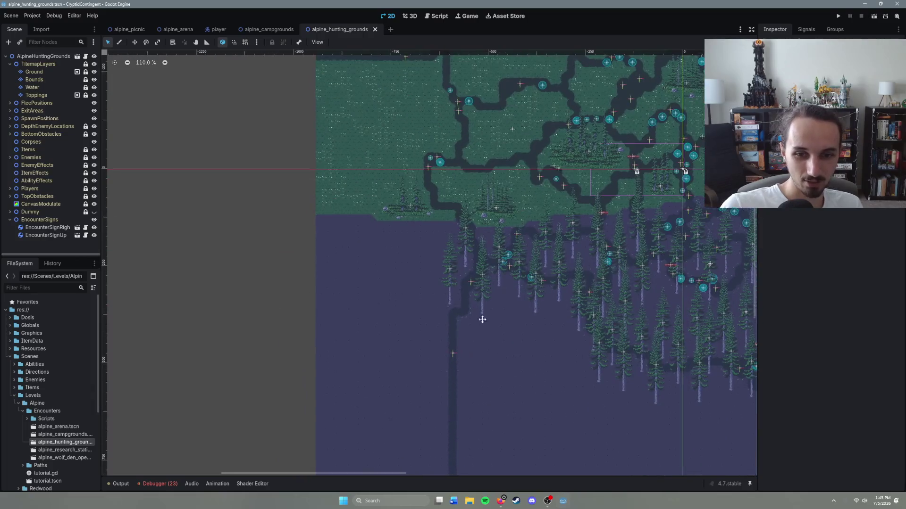
pyautogui.scroll(-5, 471, 289)
pyautogui.scroll(-3, 515, 339)
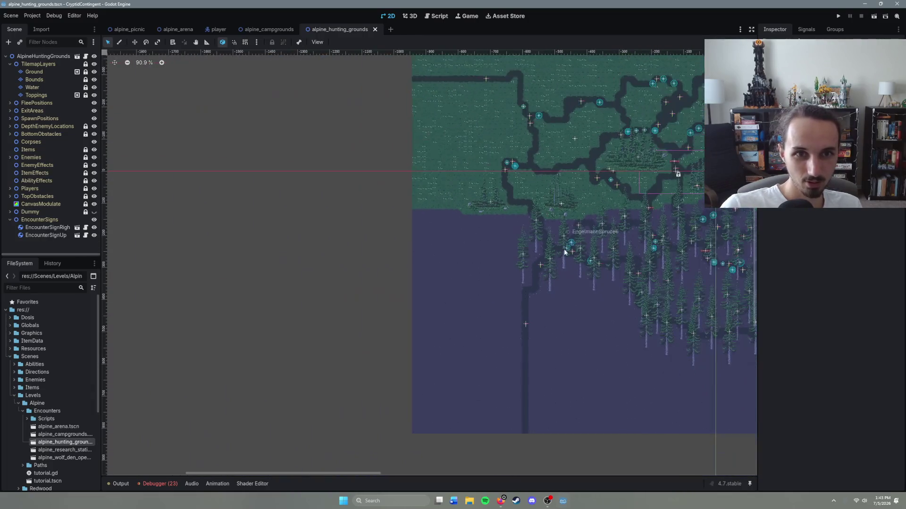
pyautogui.scroll(3, 564, 248)
pyautogui.scroll(3, 472, 325)
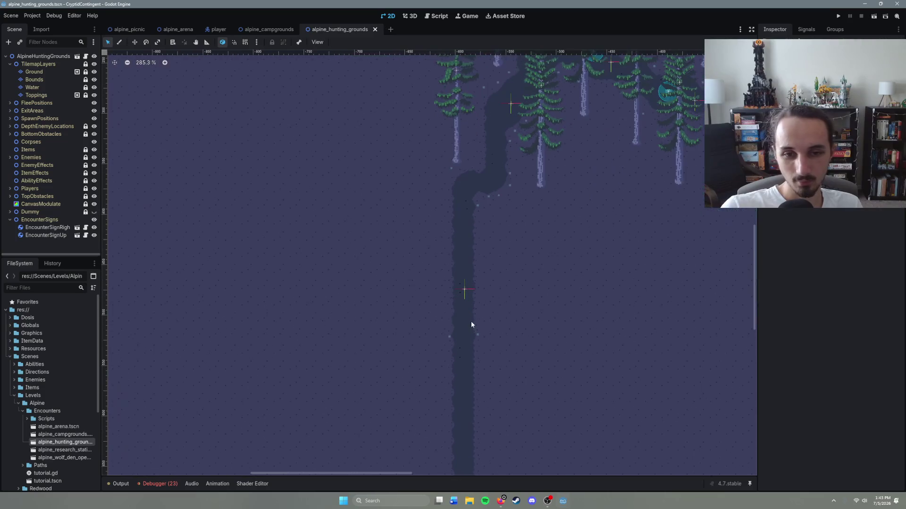
pyautogui.hotkey('ctrl', 'v')
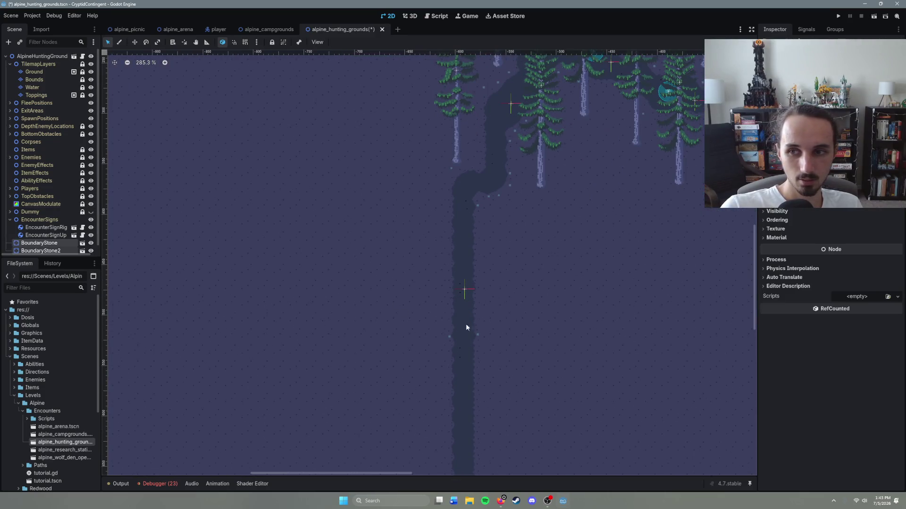
pyautogui.hotkey('ctrl', 'z')
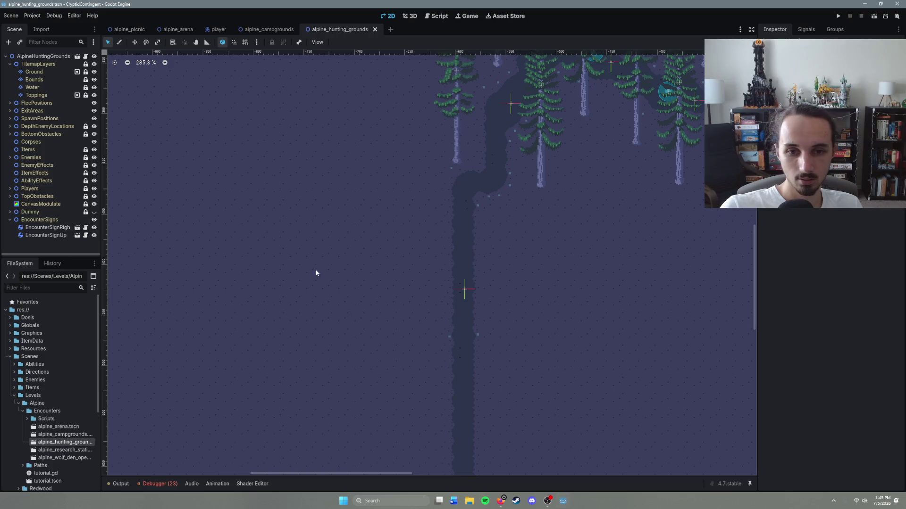
# Collapse TopObstacles, then expand and select BottomObstacles as the parent for a new node.
pyautogui.scroll(-2, 542, 321)
pyautogui.scroll(5, 573, 319)
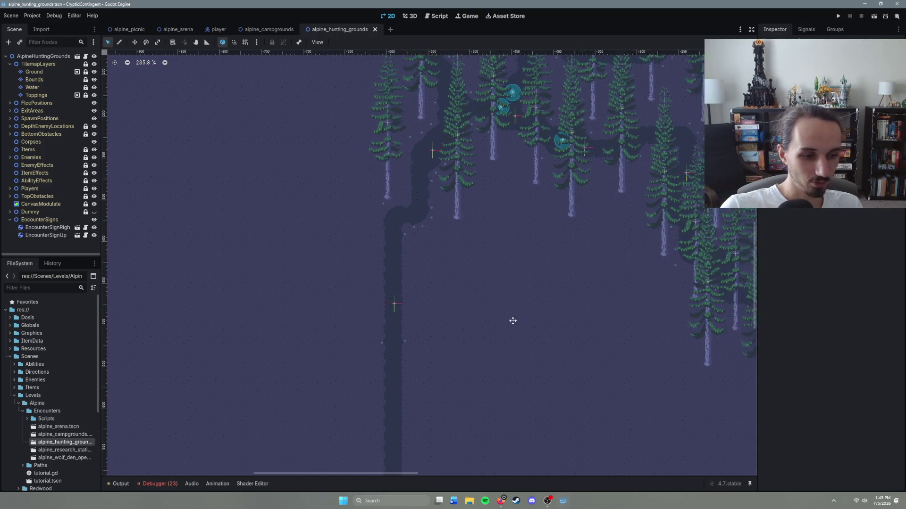
pyautogui.hscroll(-3, 402, 327)
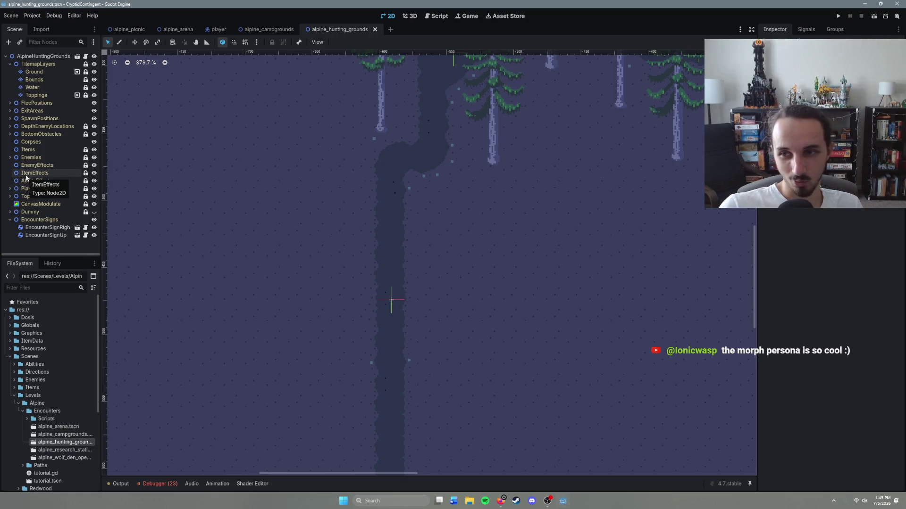
pyautogui.click(10, 198)
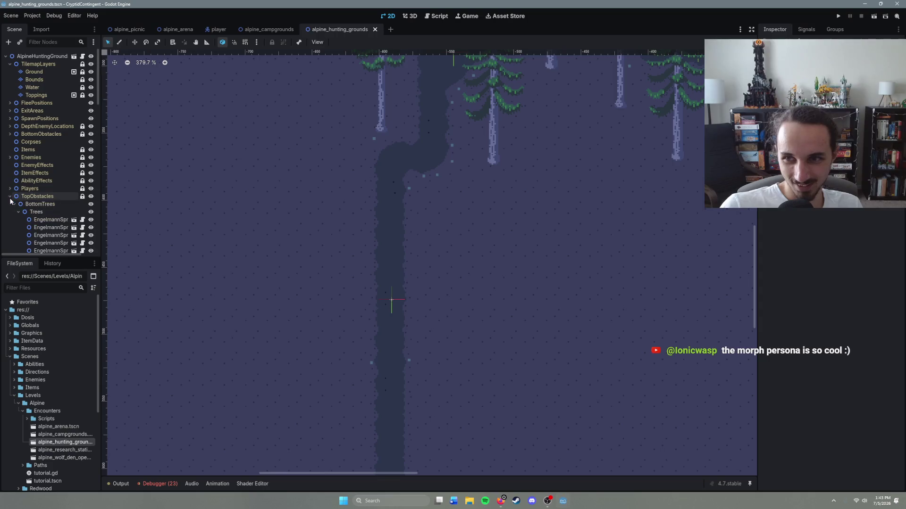
pyautogui.click(14, 204)
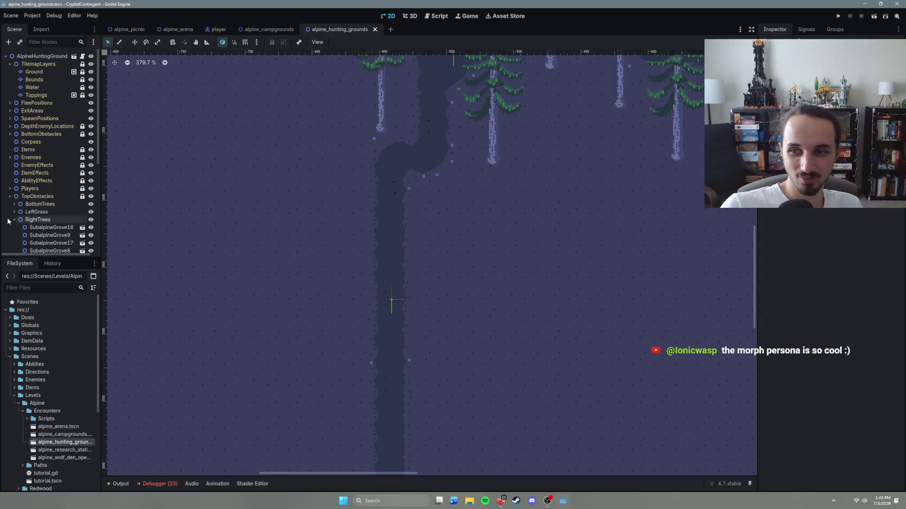
pyautogui.click(10, 196)
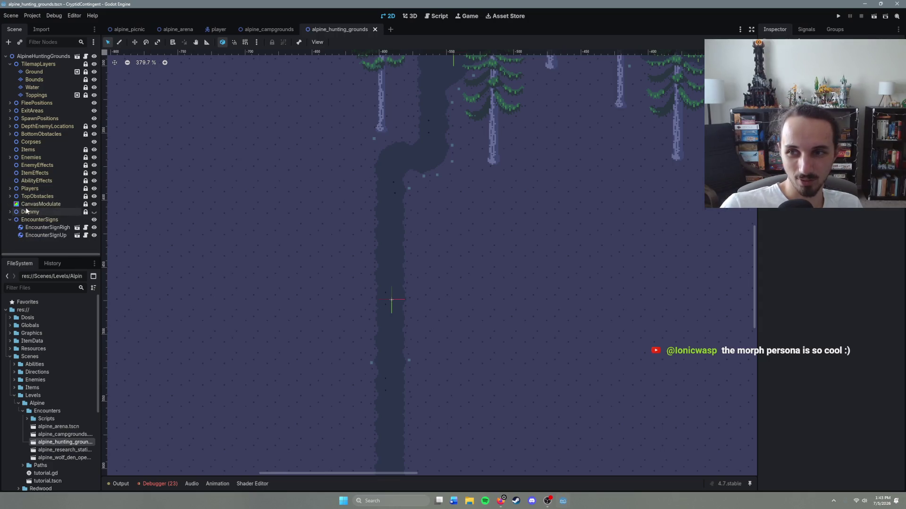
pyautogui.click(10, 134)
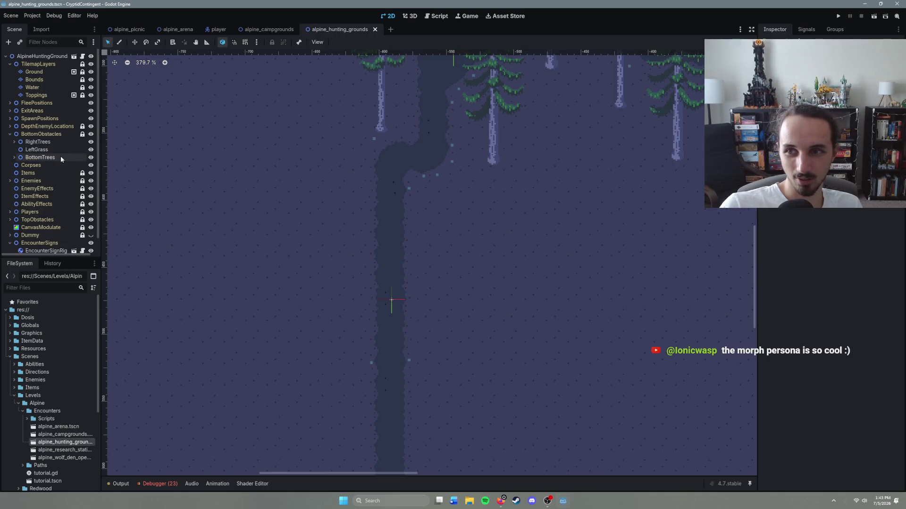
pyautogui.click(39, 135)
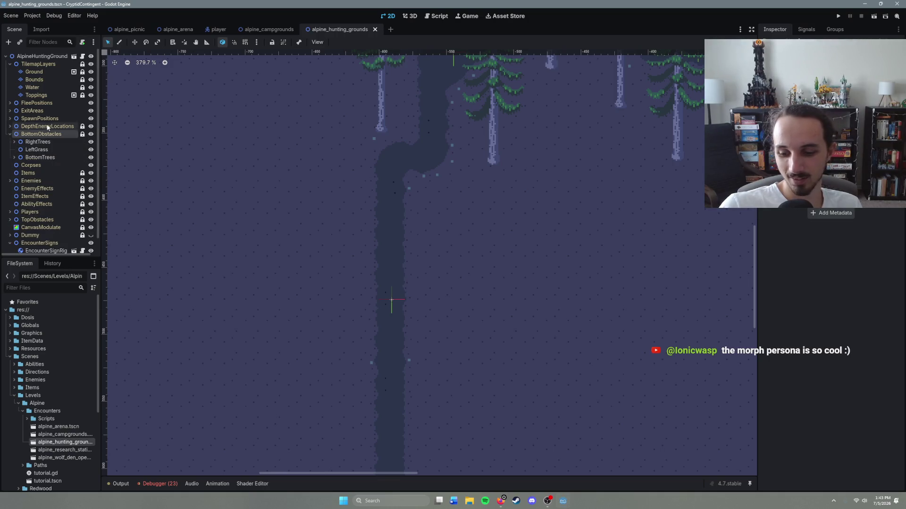
# Add a Node2D child to BottomObstacles with Ctrl+A and name it EntranceRocks.
pyautogui.hotkey('ctrl', 'a')
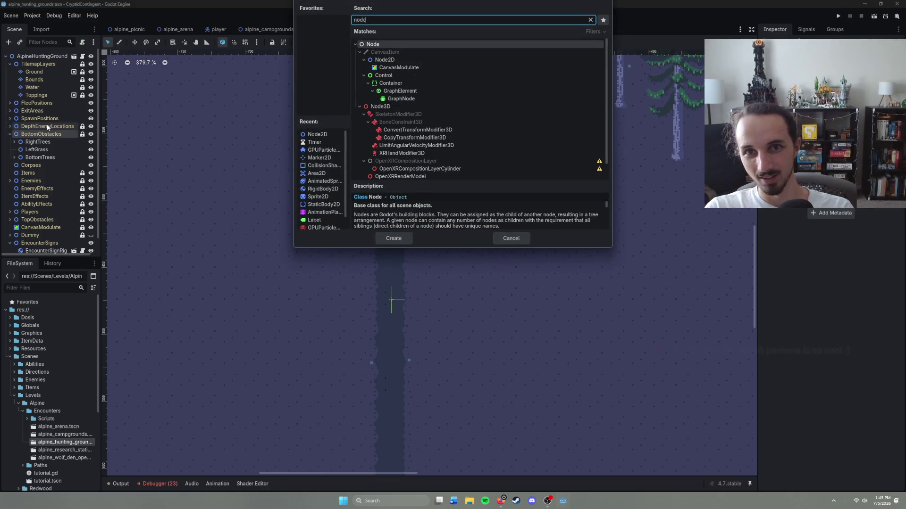
pyautogui.click(391, 61)
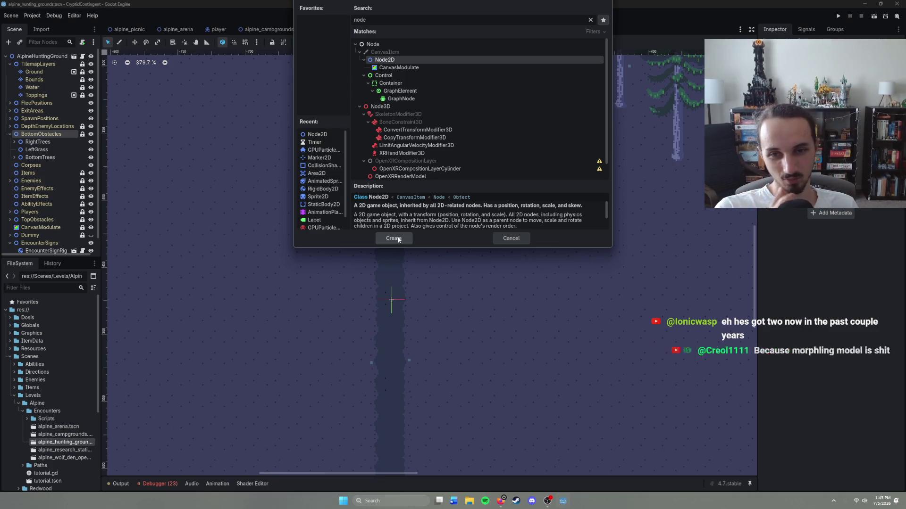
pyautogui.click(398, 239)
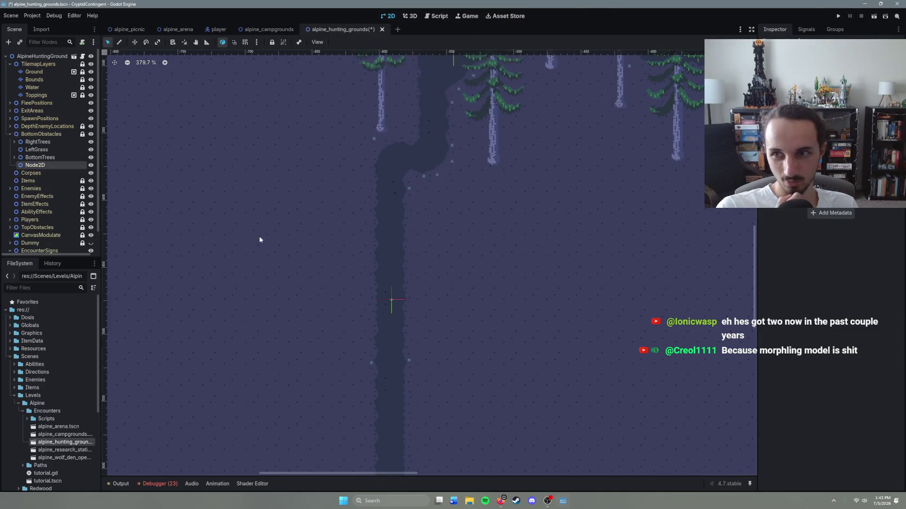
pyautogui.click(48, 166)
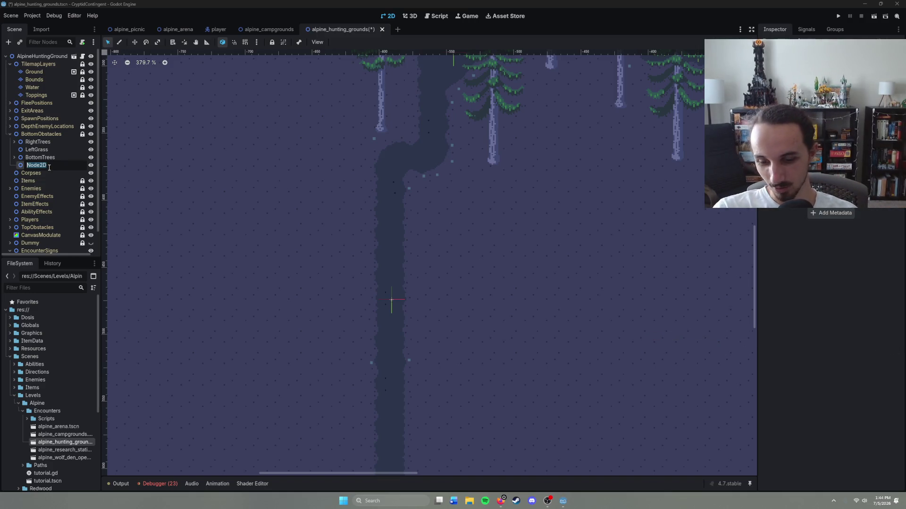
pyautogui.write('Entrance')
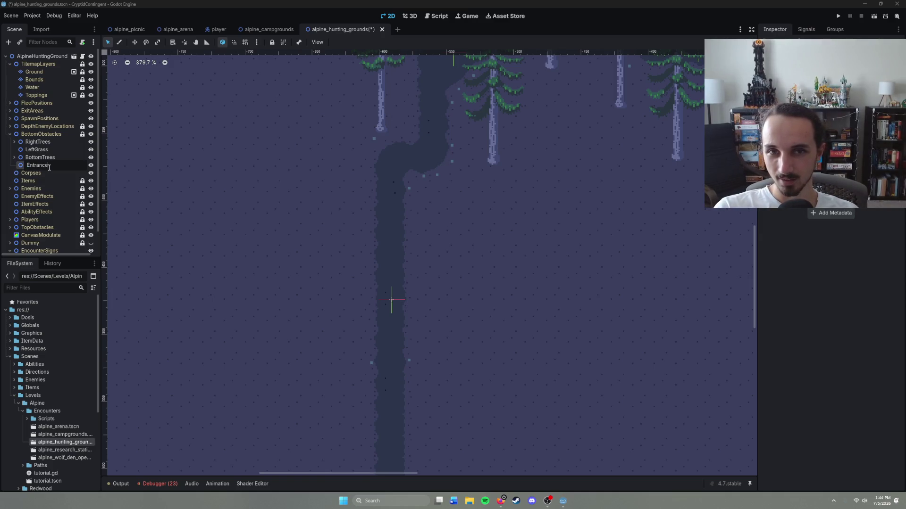
pyautogui.write('Rocks')
pyautogui.press('Return')
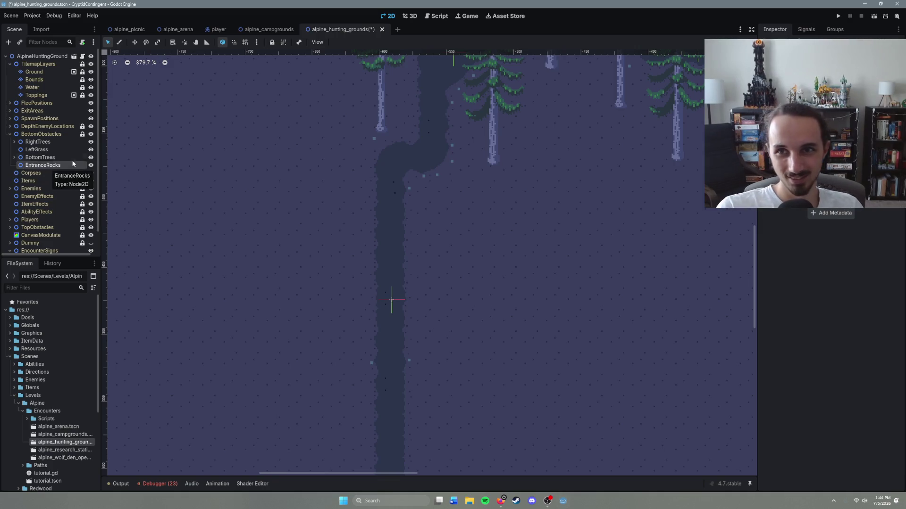
# Save alpine_hunting_grounds and check the EntranceStones naming in the campgrounds and arena tabs.
pyautogui.hotkey('ctrl', 's')
pyautogui.click(269, 29)
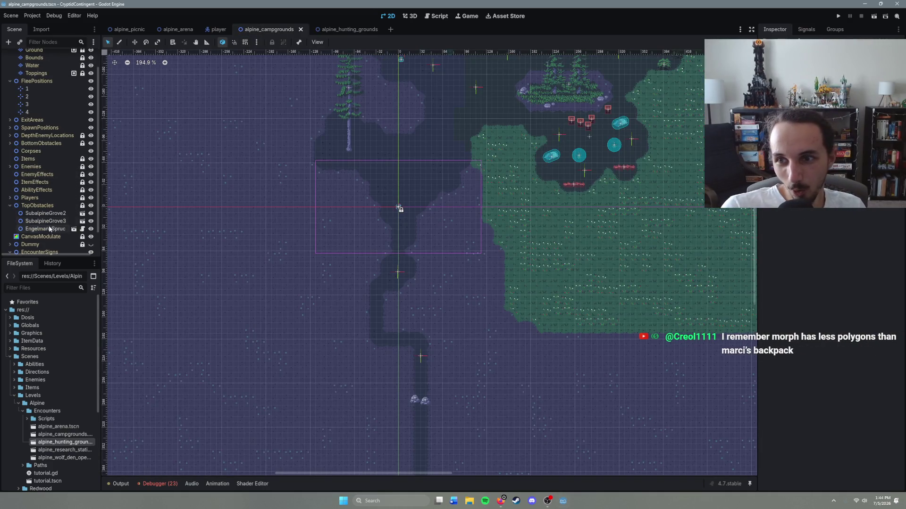
pyautogui.scroll(-2, 49, 217)
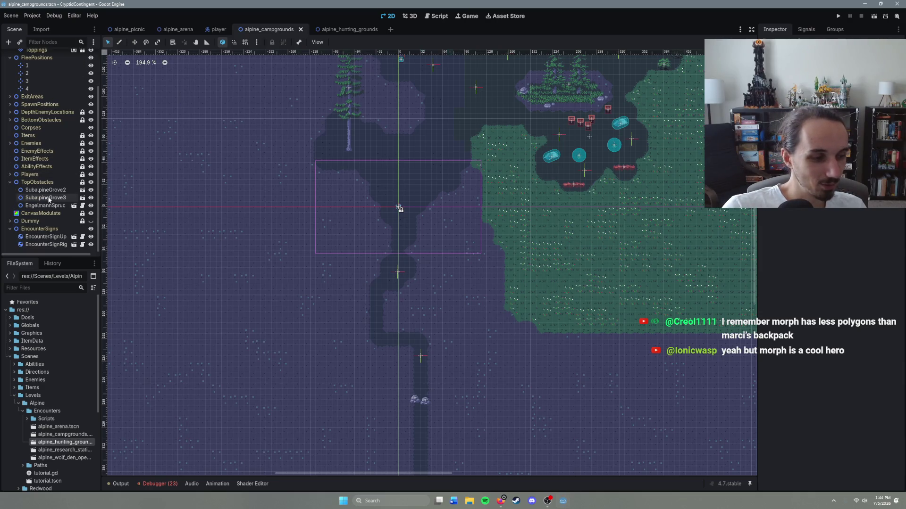
pyautogui.scroll(3, 42, 215)
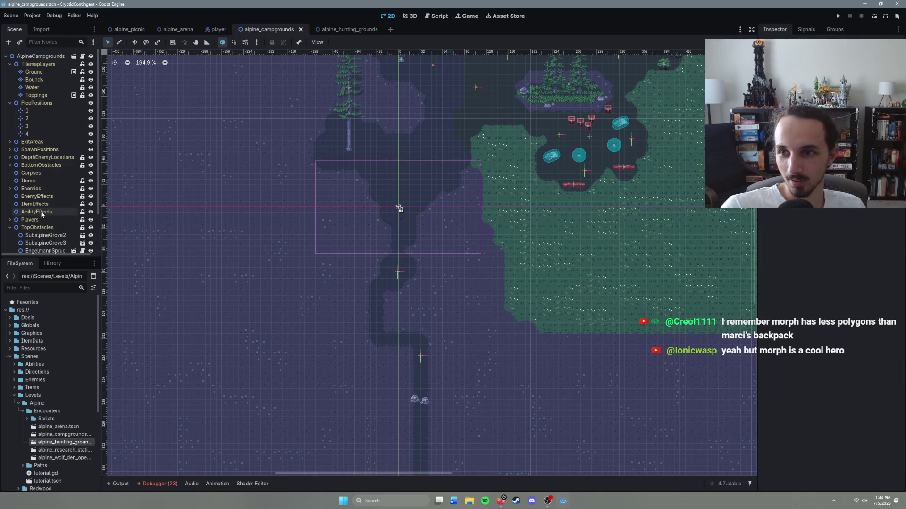
pyautogui.click(182, 31)
pyautogui.scroll(-5, 52, 162)
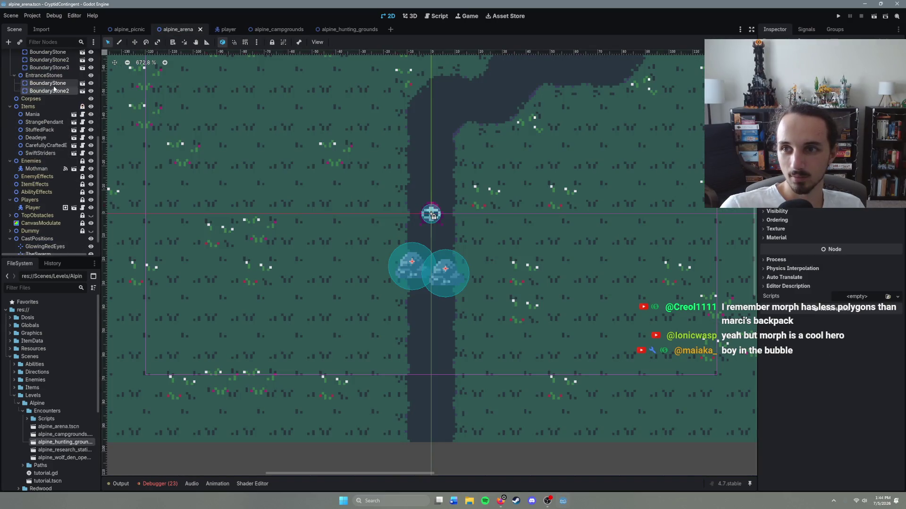
pyautogui.click(354, 29)
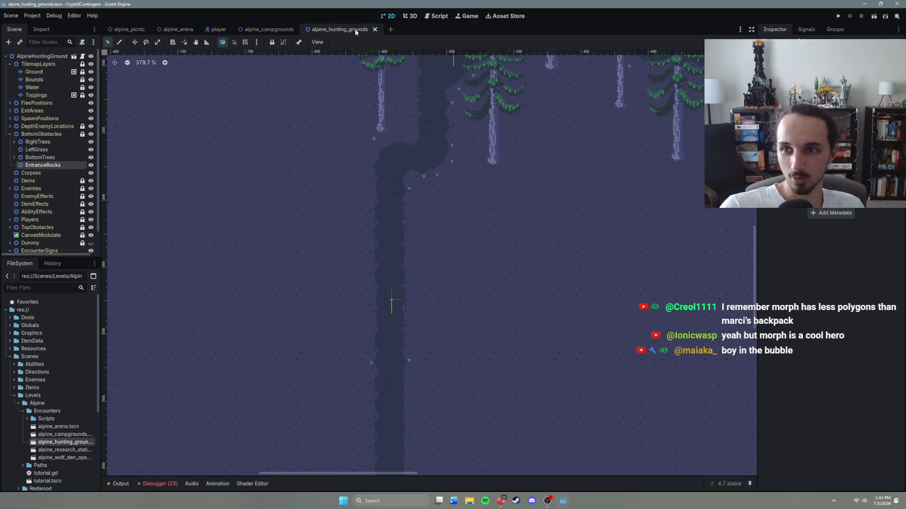
# Rename EntranceRocks to EntranceStones in alpine_hunting_grounds.
pyautogui.doubleClick(56, 165)
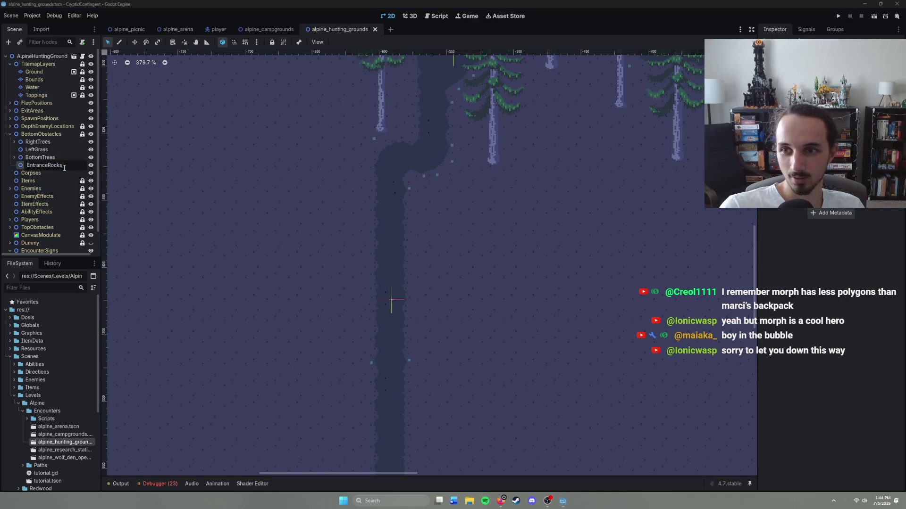
pyautogui.press('BackSpace')
pyautogui.press('BackSpace')
pyautogui.press('BackSpace')
pyautogui.write('Sto')
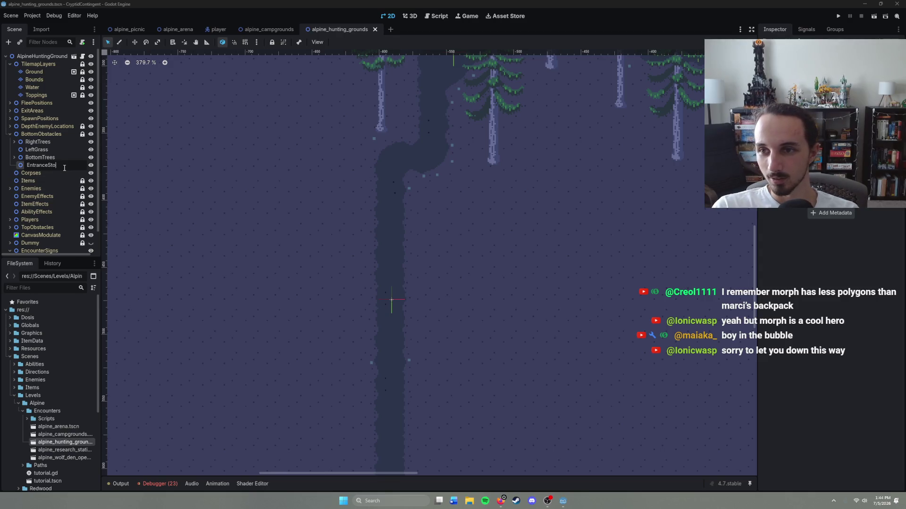
pyautogui.write('nes')
pyautogui.press('Return')
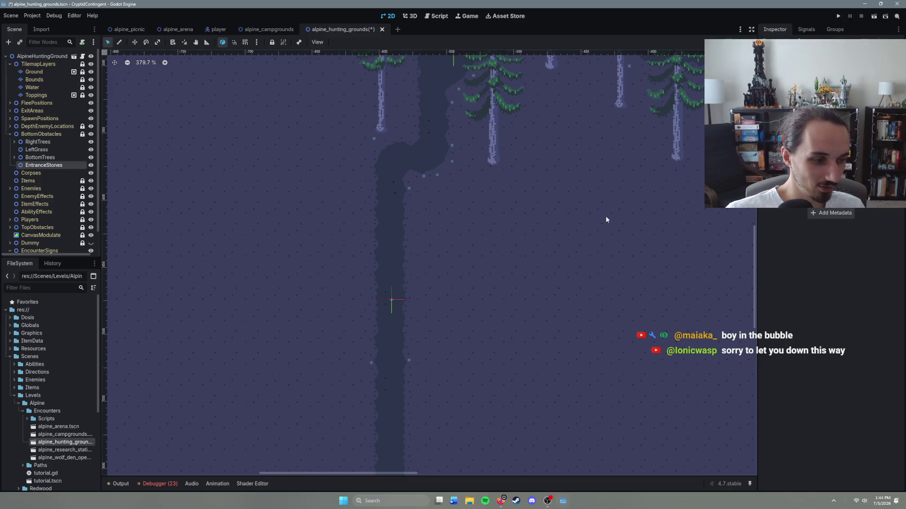
pyautogui.scroll(-5, 578, 285)
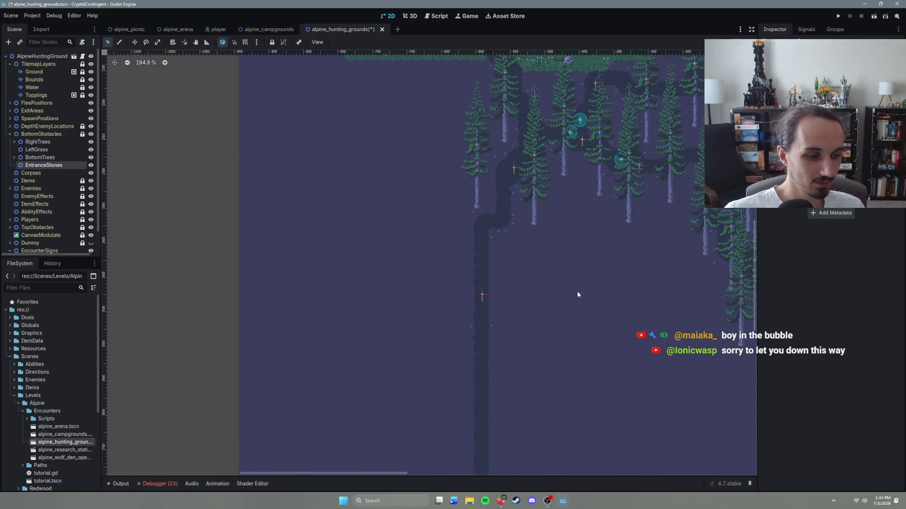
pyautogui.moveTo(554, 290); pyautogui.dragTo(477, 281)
pyautogui.moveTo(534, 269); pyautogui.dragTo(371, 290)
pyautogui.scroll(-5, 424, 263)
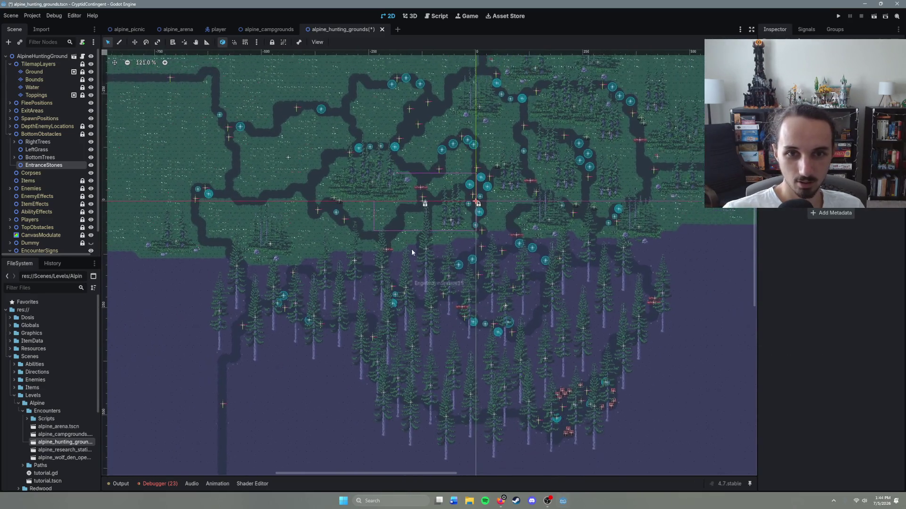
pyautogui.scroll(5, 459, 216)
pyautogui.scroll(4, 459, 213)
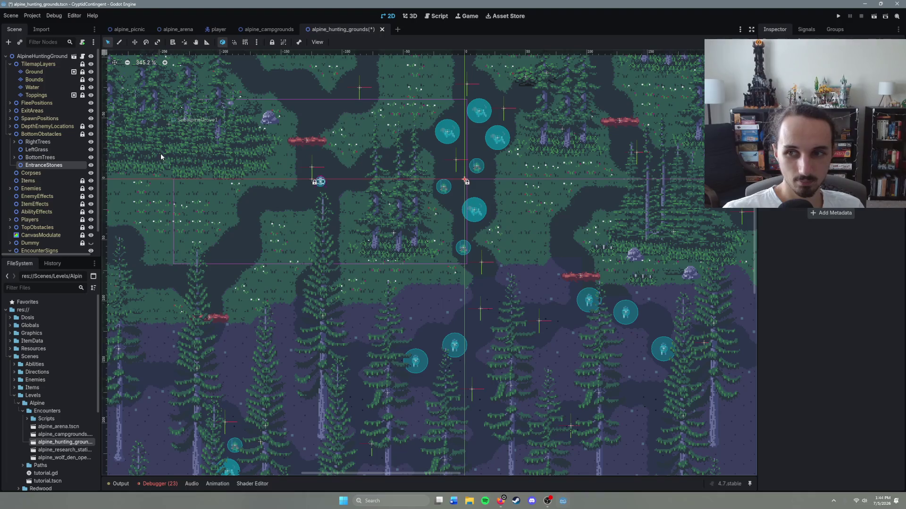
pyautogui.click(31, 173)
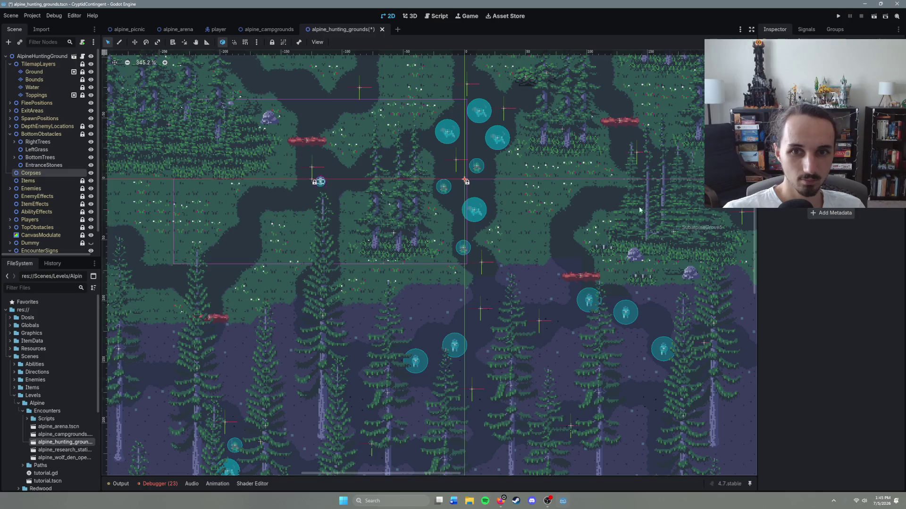
pyautogui.scroll(-4, 445, 279)
pyautogui.scroll(-5, 318, 282)
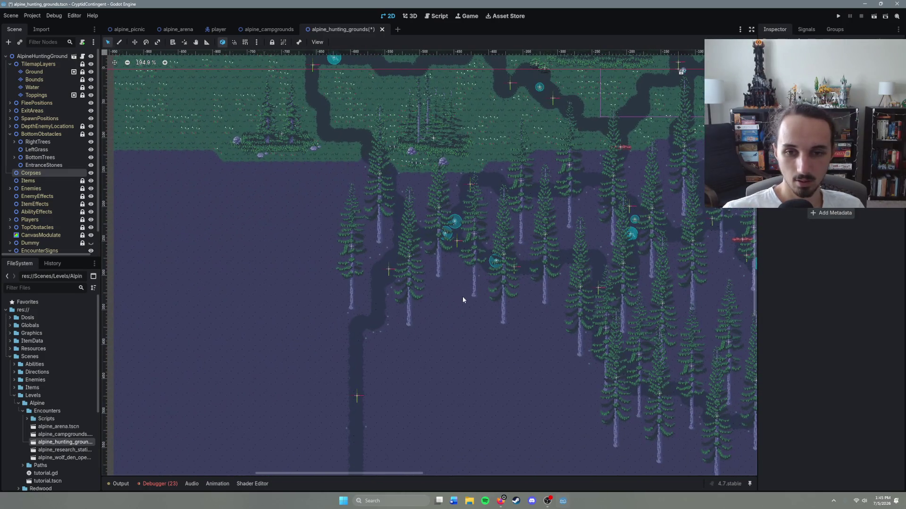
pyautogui.hscroll(5, 462, 296)
pyautogui.click(42, 166)
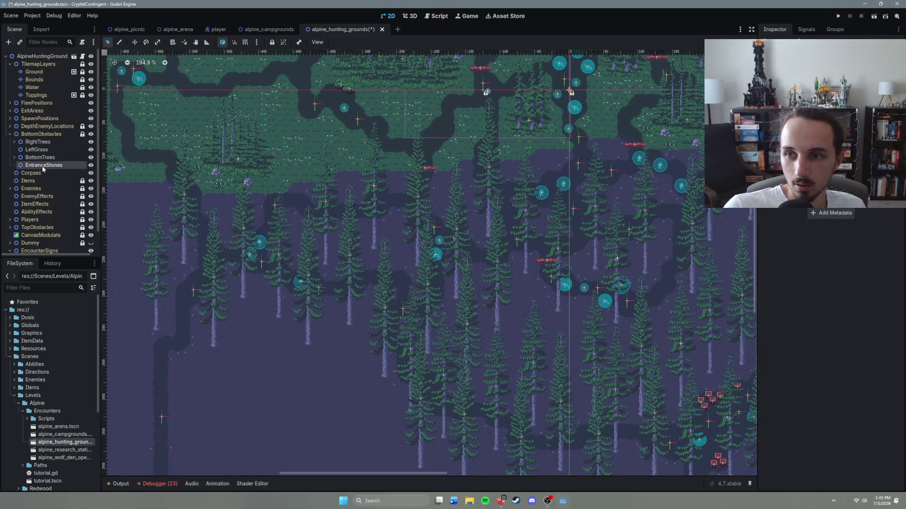
pyautogui.hotkey('ctrl', 'a')
pyautogui.press('Escape')
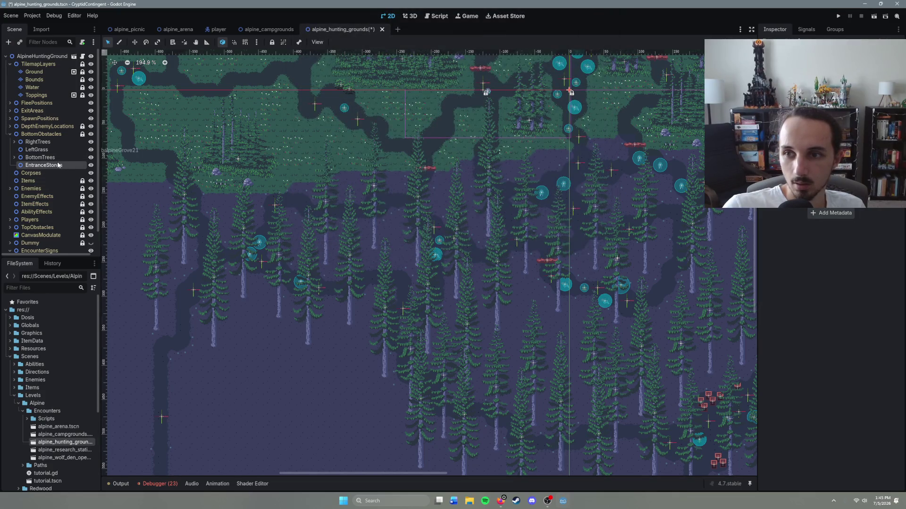
pyautogui.click(59, 164)
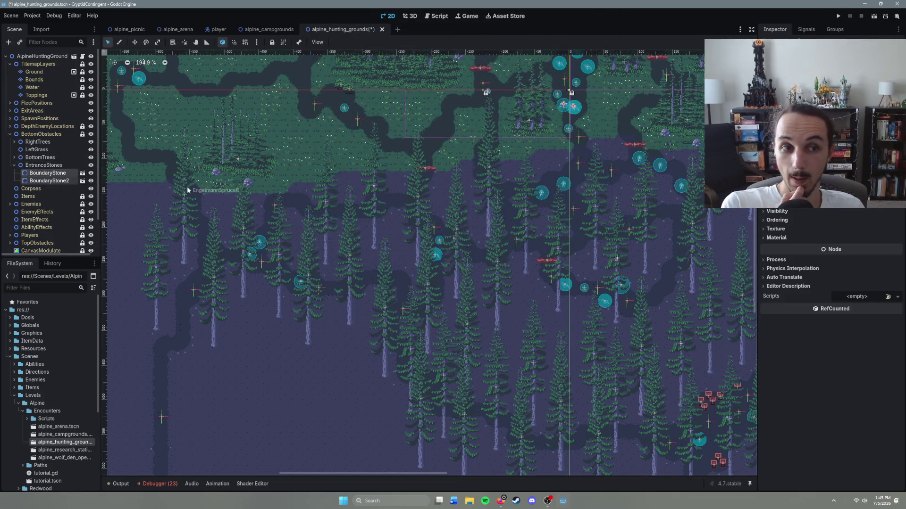
pyautogui.scroll(3, 830, 265)
pyautogui.scroll(-5, 598, 168)
pyautogui.hscroll(-5, 598, 168)
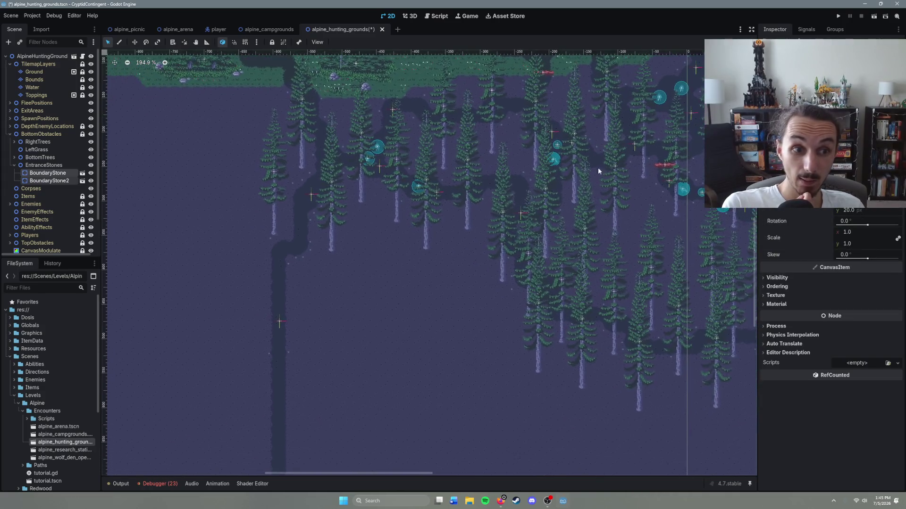
pyautogui.scroll(-1, 550, 225)
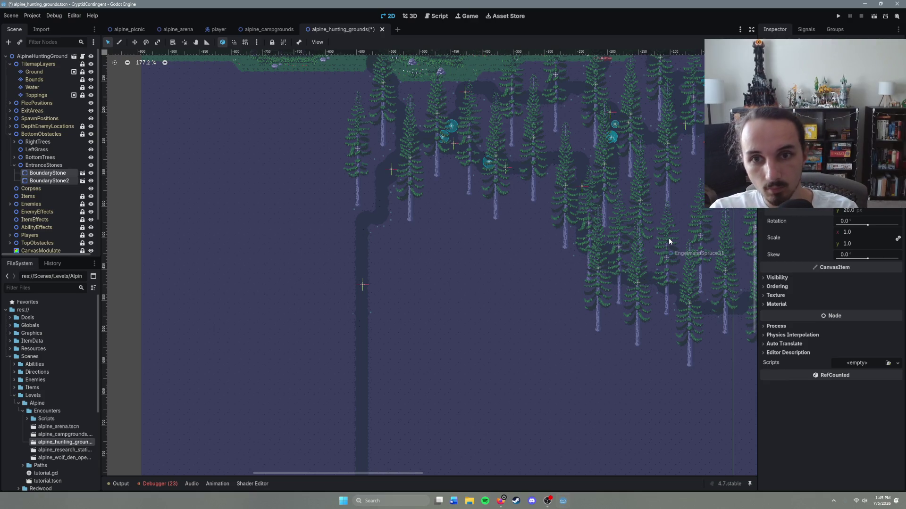
pyautogui.click(847, 211)
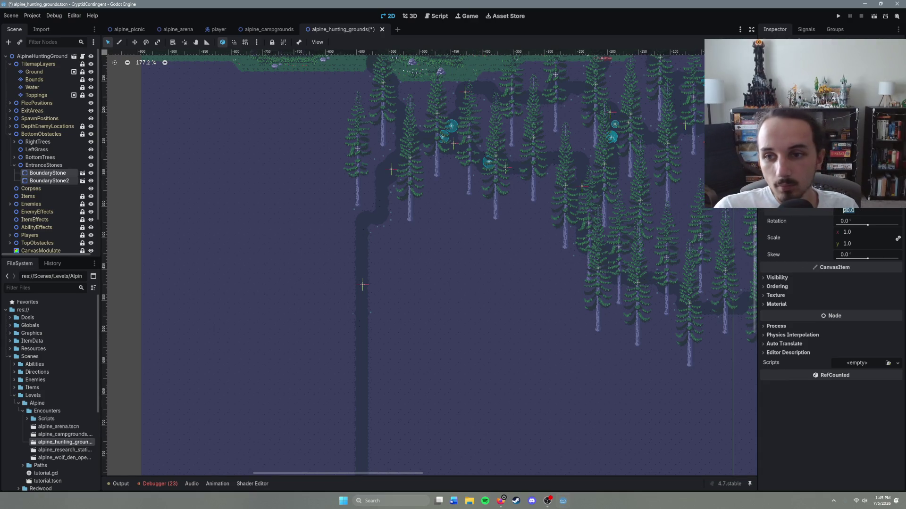
pyautogui.write('450')
pyautogui.press('Return')
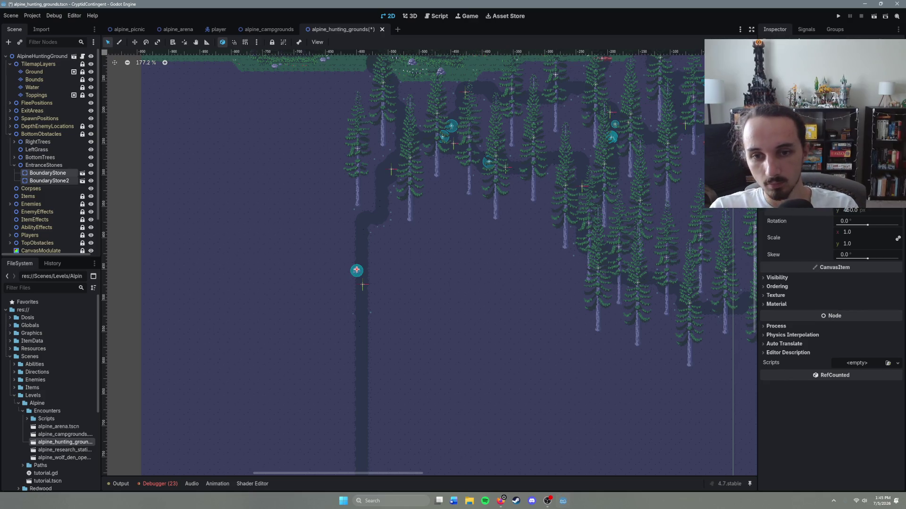
pyautogui.scroll(5, 490, 307)
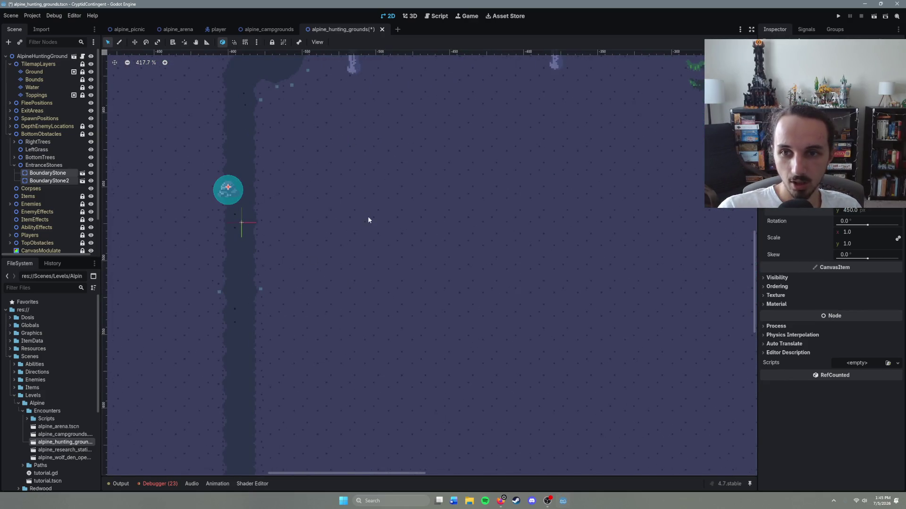
pyautogui.hotkey('ctrl', 'z')
pyautogui.scroll(-8, 375, 220)
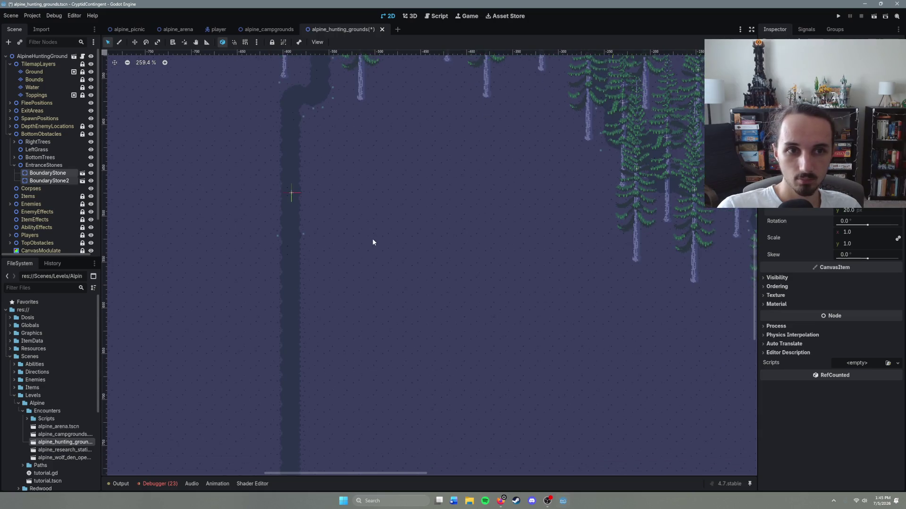
pyautogui.scroll(3, 387, 222)
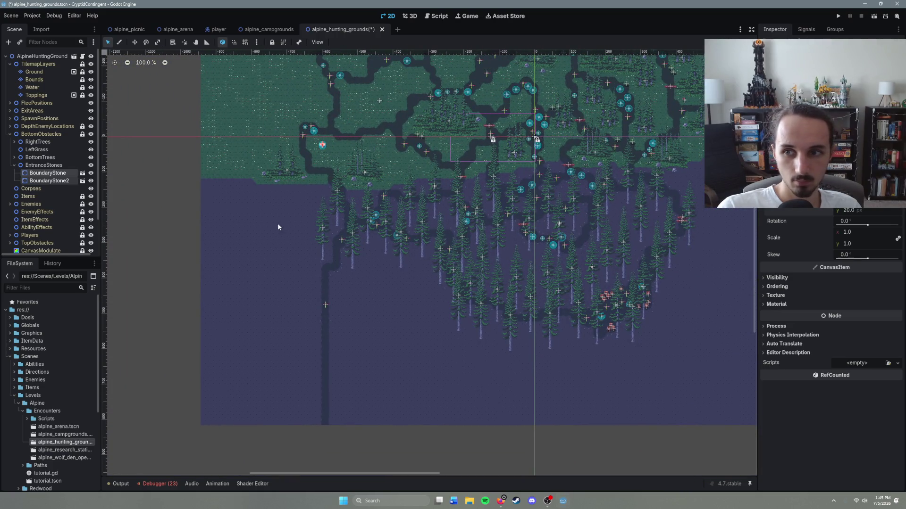
# Rename the EntranceStones group to EntranceStonesDown.
pyautogui.doubleClick(46, 166)
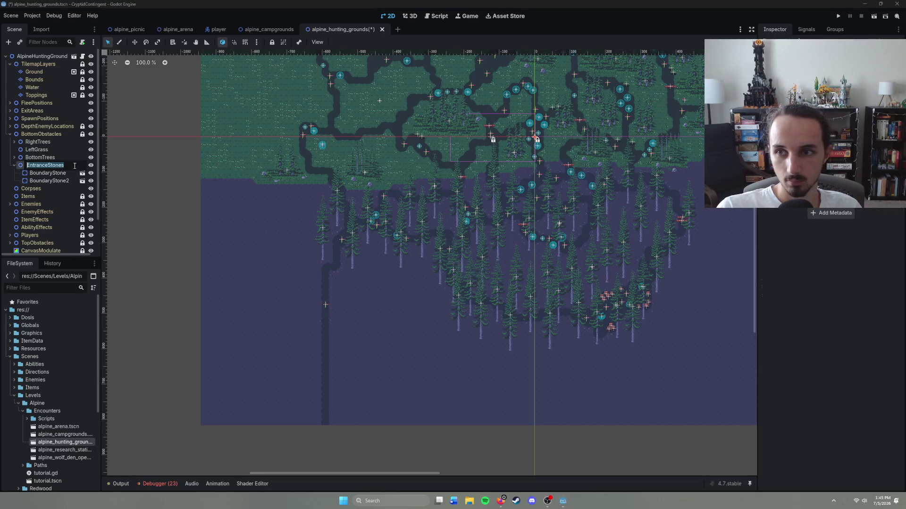
pyautogui.click(69, 166)
pyautogui.write('D')
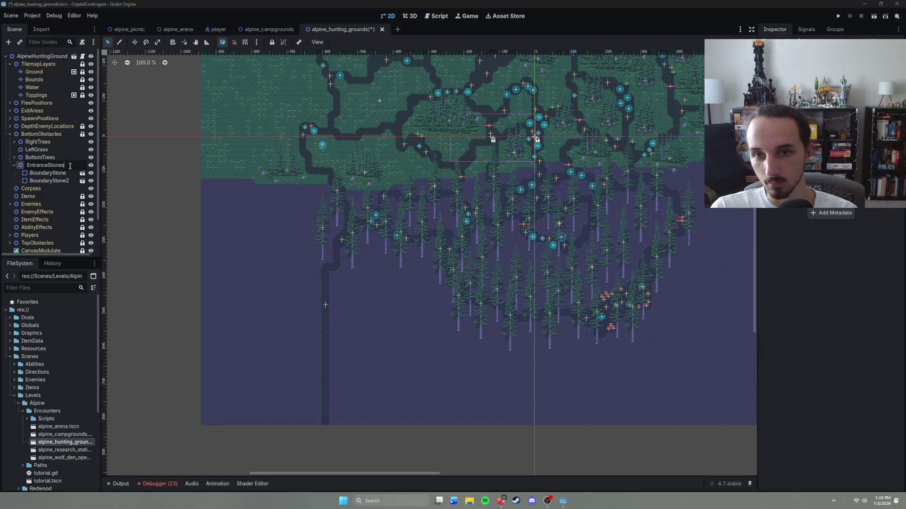
pyautogui.write('own')
pyautogui.press('Return')
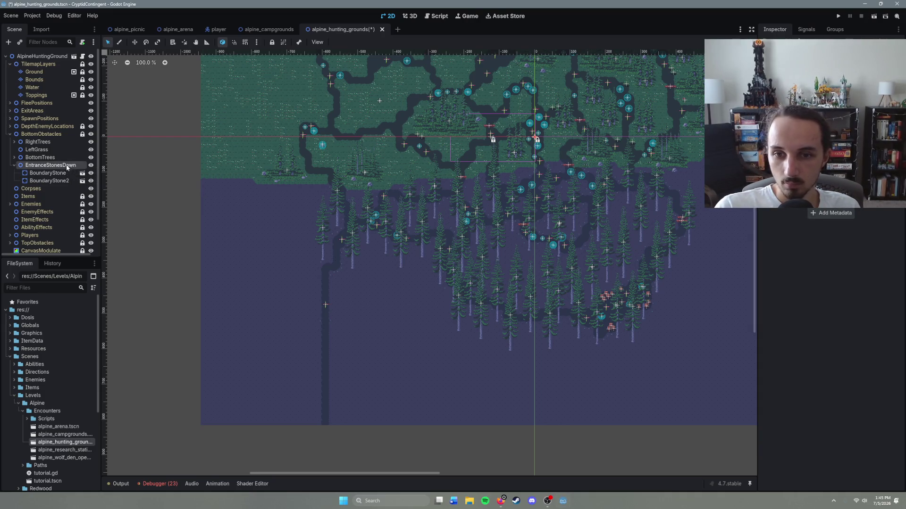
pyautogui.doubleClick(67, 164)
pyautogui.press('Escape')
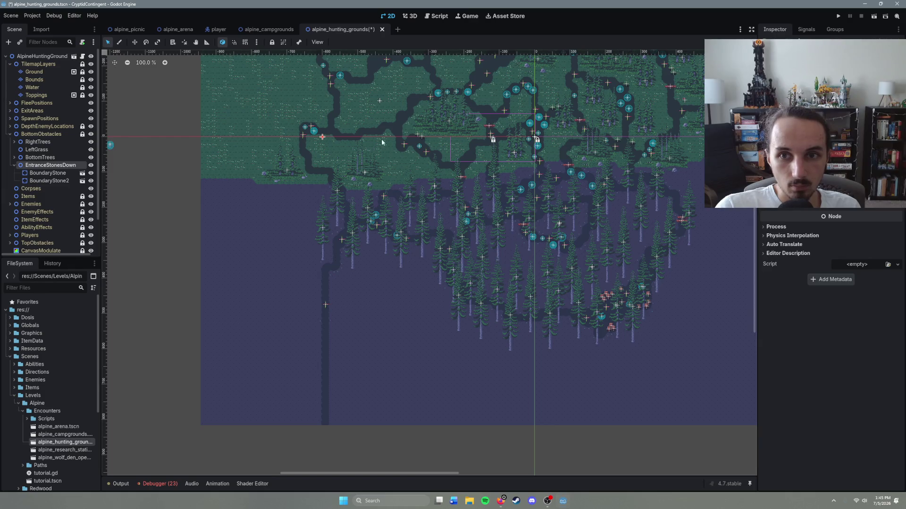
# Delete both boundary stones, then undo the deletion to restore them.
pyautogui.scroll(5, 383, 154)
pyautogui.scroll(-5, 384, 160)
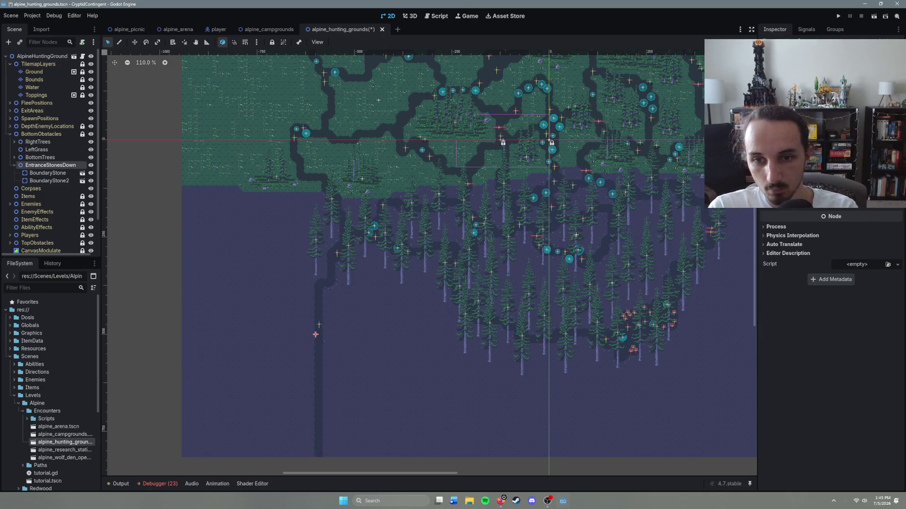
pyautogui.scroll(6, 415, 346)
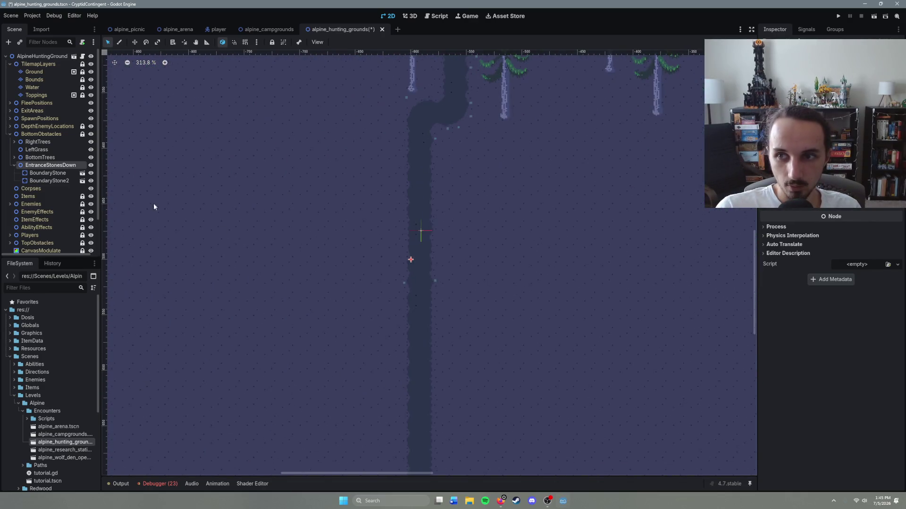
pyautogui.click(56, 174)
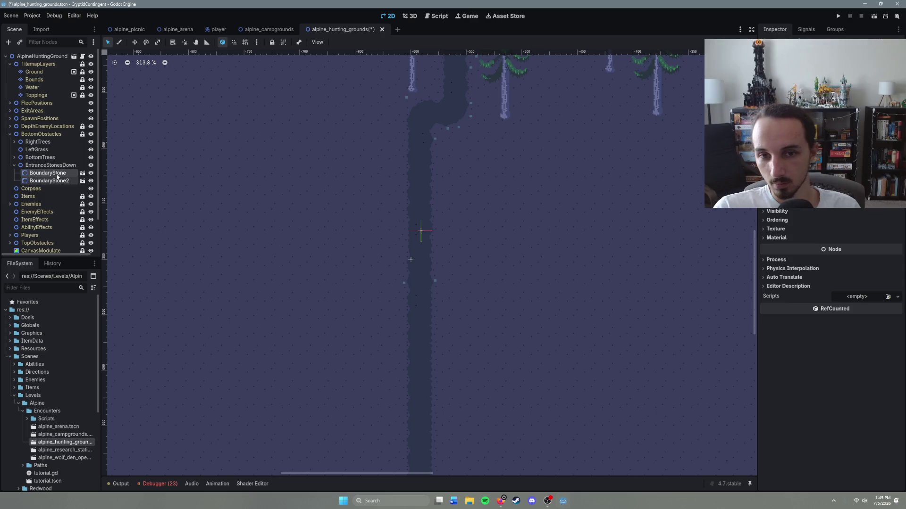
pyautogui.press('Delete')
pyautogui.press('Return')
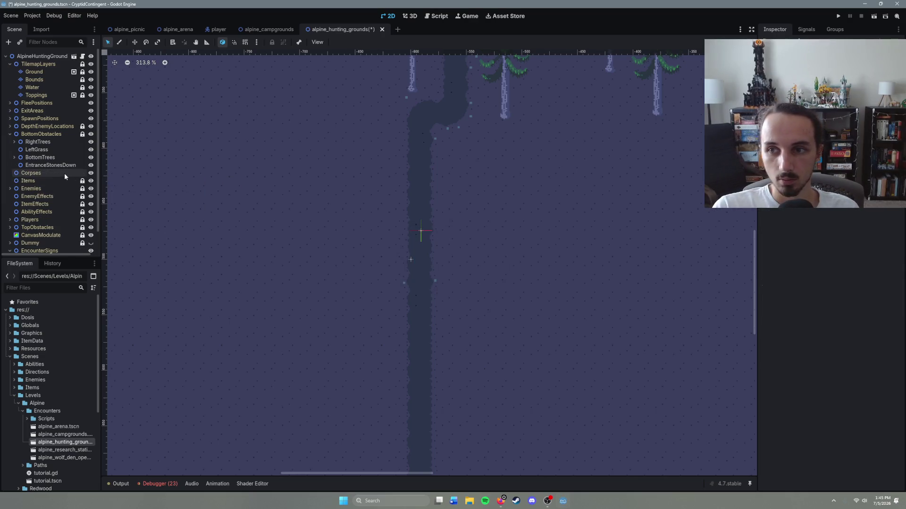
pyautogui.hotkey('ctrl', 'shift', 'a')
pyautogui.press('Escape')
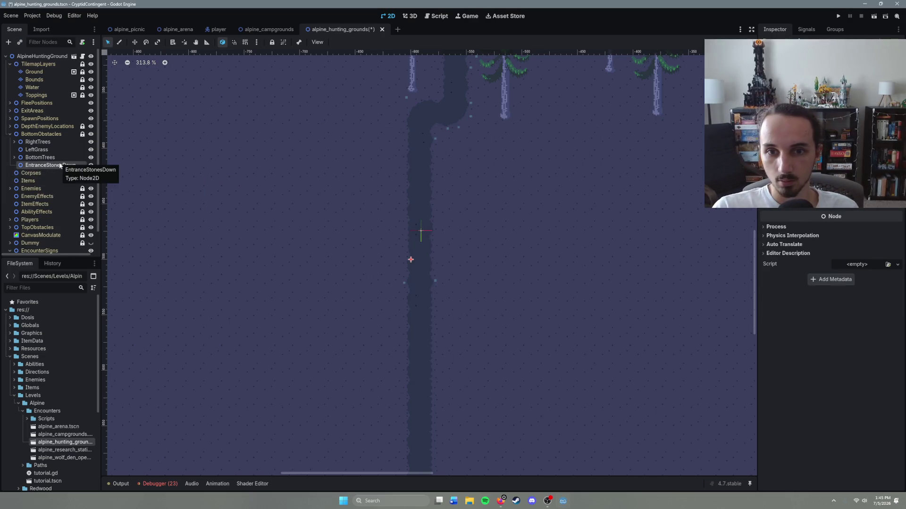
pyautogui.hotkey('ctrl', 'z')
# Shift the stone group slightly up-right onto the path and save the scene.
pyautogui.scroll(2, 488, 304)
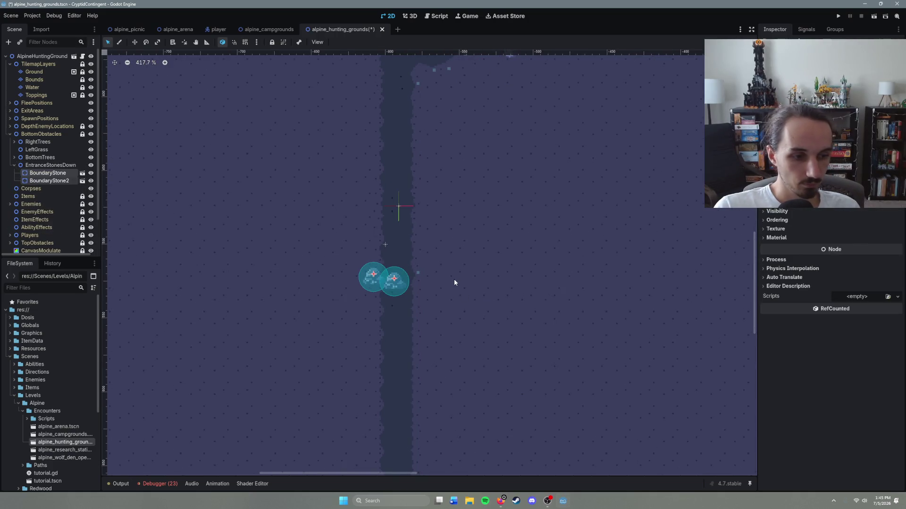
pyautogui.moveTo(385, 243)
pyautogui.mouseDown()
pyautogui.moveTo(396, 241)
pyautogui.moveTo(398, 212)
pyautogui.mouseUp()
pyautogui.hotkey('ctrl', 's')
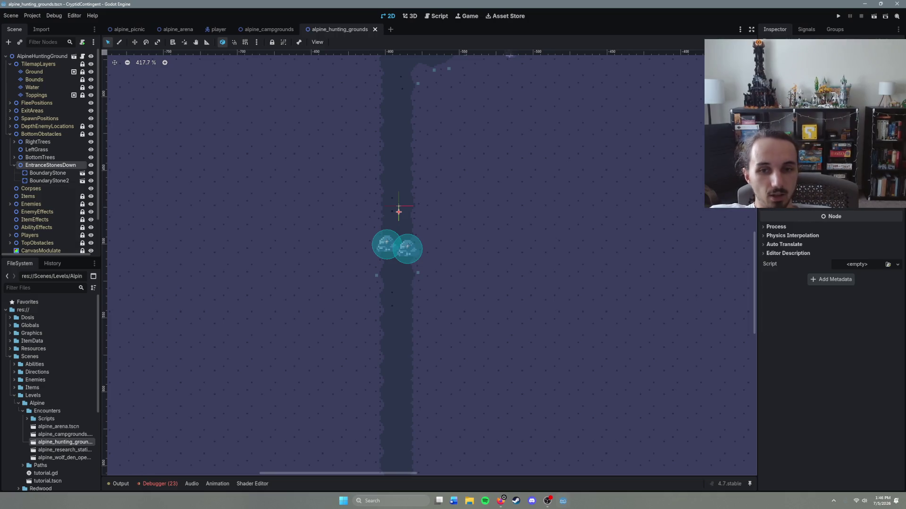
pyautogui.hotkey('ctrl', 's')
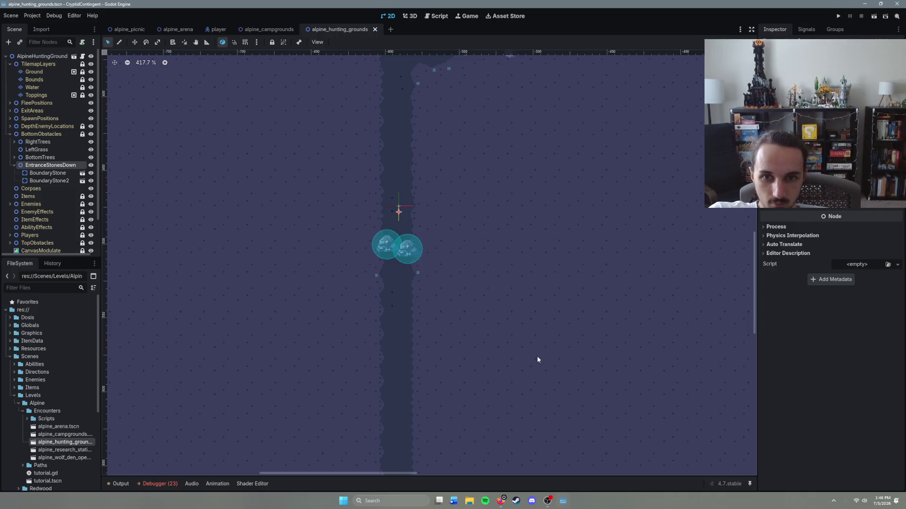
# Bring up the direct messages chat and enlarge the shared ice cream photo.
pyautogui.scroll(-5, 536, 355)
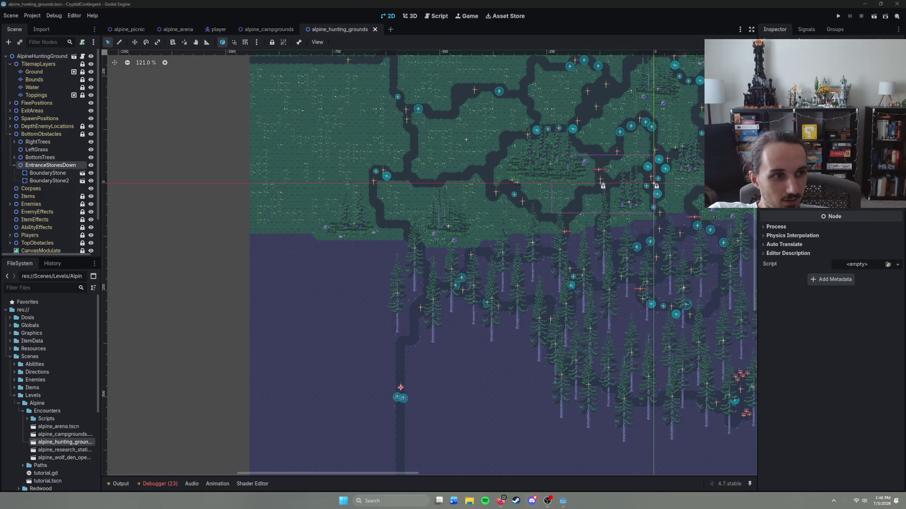
pyautogui.click(531, 501)
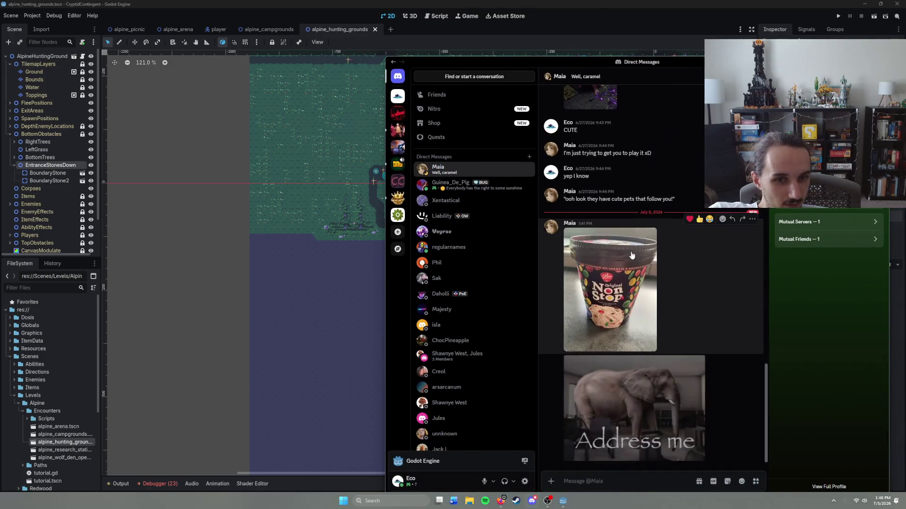
pyautogui.click(624, 307)
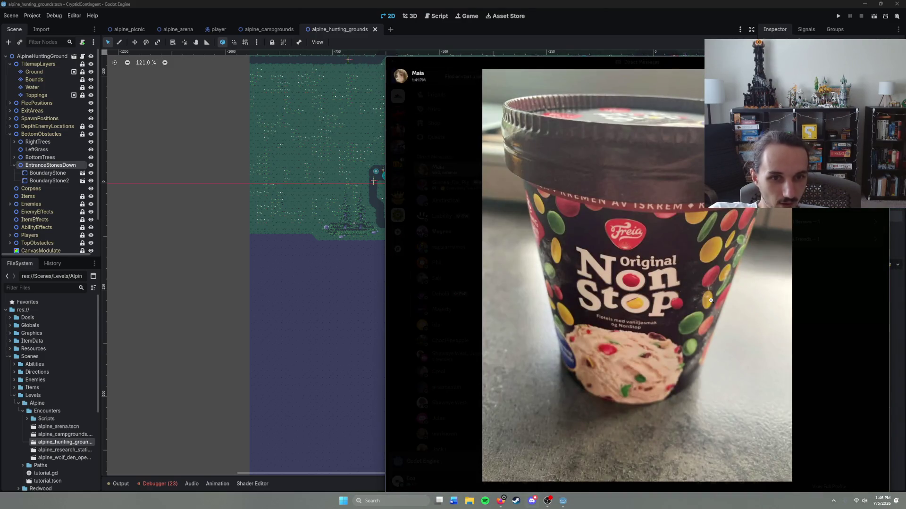
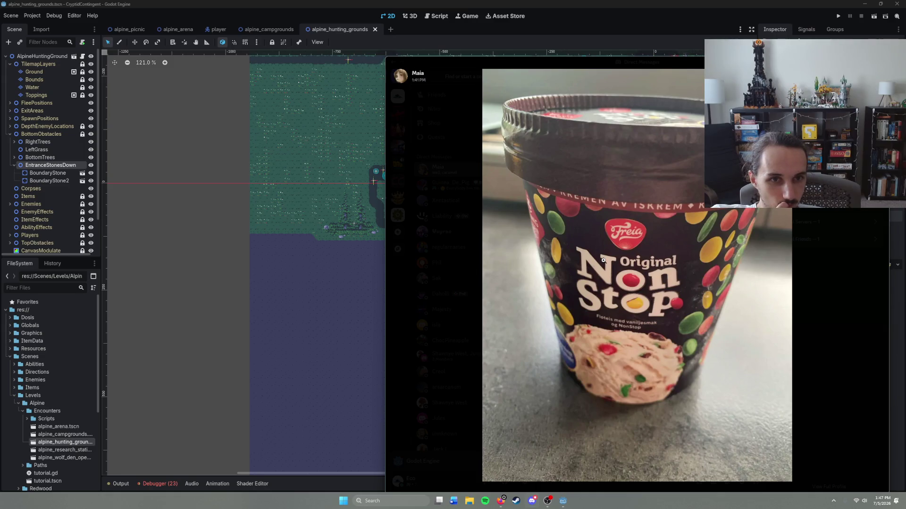
# Close the enlarged picture, give the elephant message a thumbs-down reaction, and leave Discord.
pyautogui.click(836, 267)
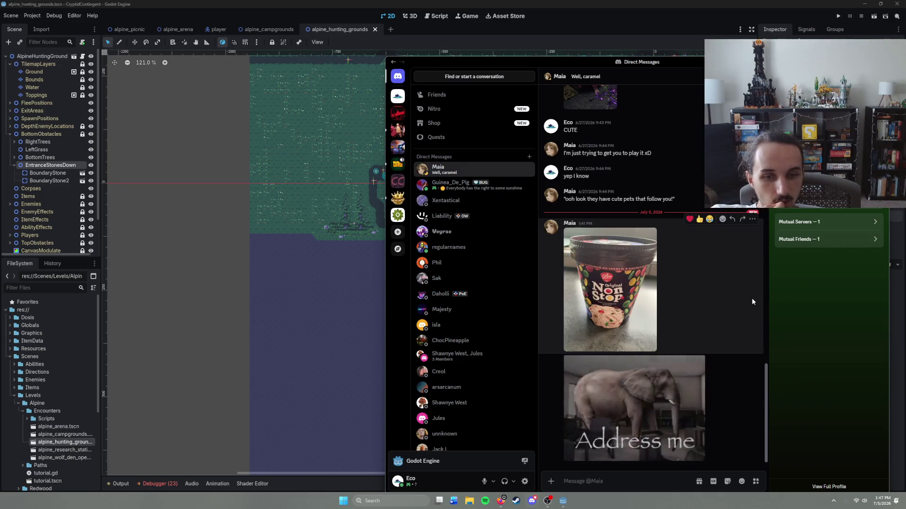
pyautogui.click(720, 355)
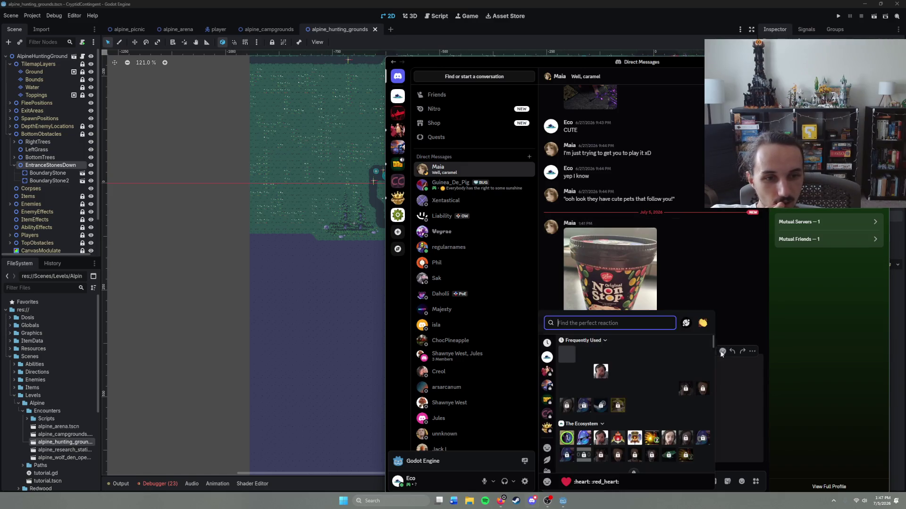
pyautogui.click(648, 348)
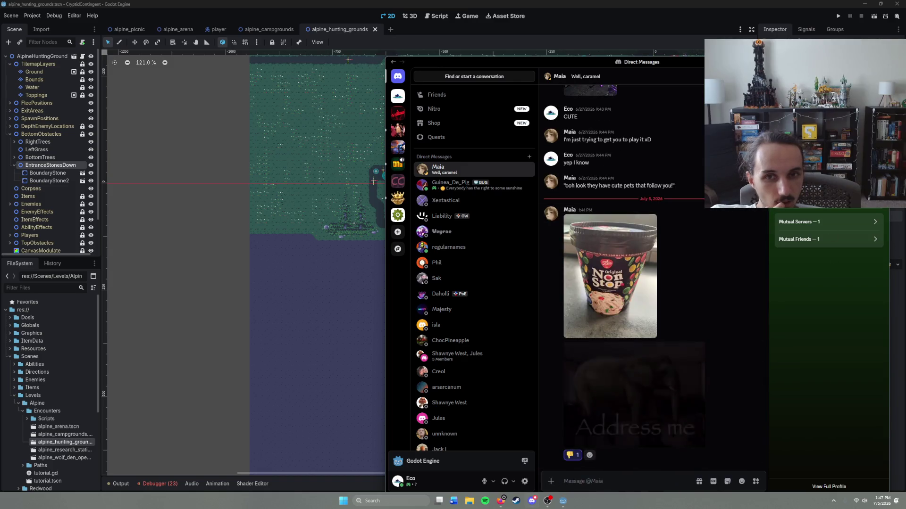
pyautogui.click(882, 62)
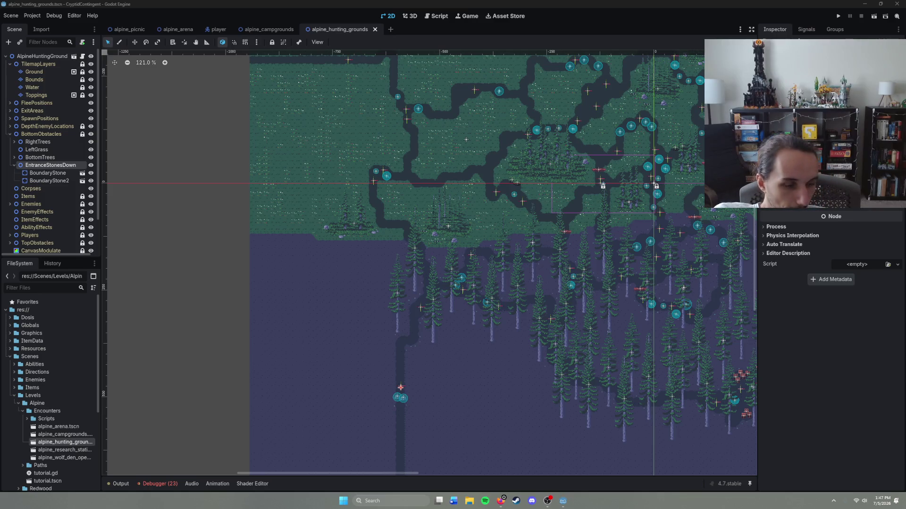
# Duplicate EntranceStonesDown and drop the copy at the left path entrance, adjusting the first stone.
pyautogui.scroll(1, 472, 368)
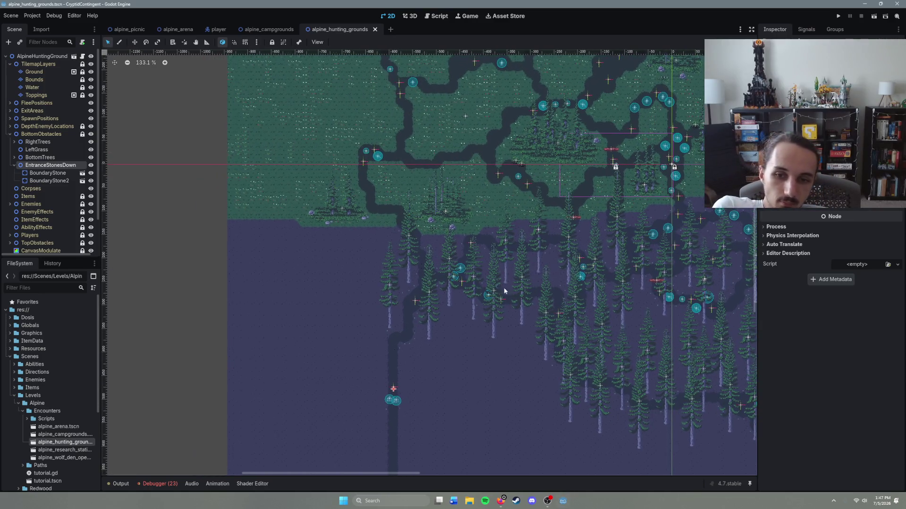
pyautogui.scroll(9, 446, 349)
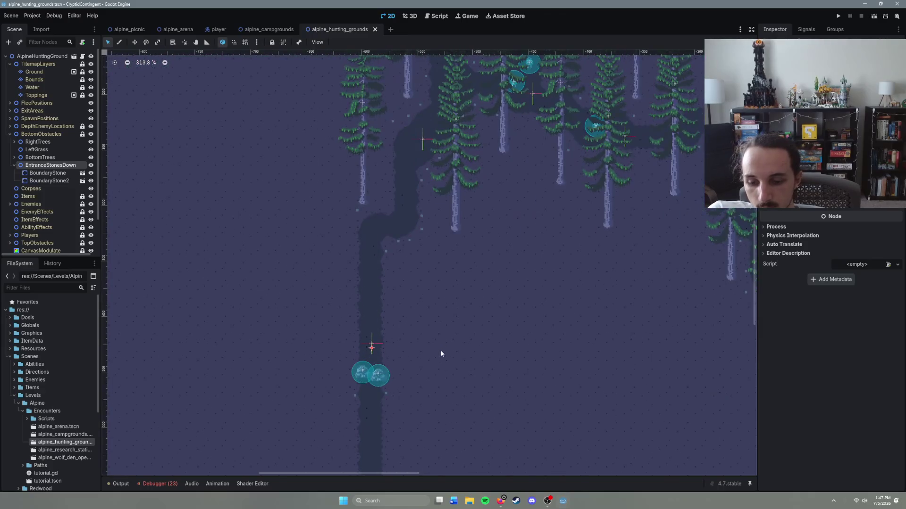
pyautogui.hotkey('ctrl', 'd')
pyautogui.moveTo(374, 346)
pyautogui.mouseDown()
pyautogui.moveTo(395, 186)
pyautogui.moveTo(443, 207)
pyautogui.moveTo(460, 264)
pyautogui.moveTo(427, 198)
pyautogui.moveTo(422, 241)
pyautogui.moveTo(337, 273)
pyautogui.moveTo(467, 307)
pyautogui.moveTo(435, 201)
pyautogui.mouseUp()
pyautogui.scroll(-7, 453, 245)
pyautogui.scroll(6, 338, 273)
pyautogui.click(424, 233)
pyautogui.moveTo(424, 233); pyautogui.dragTo(439, 220)
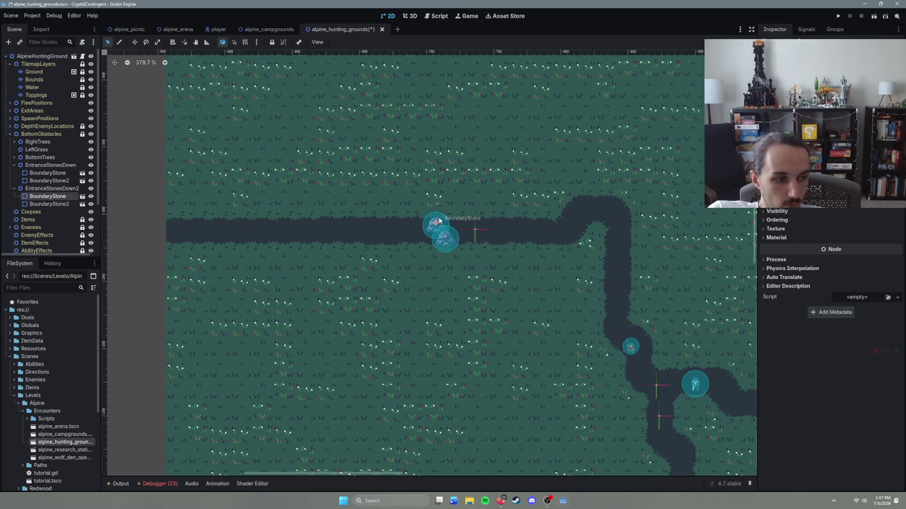
# Nudge the copy's second boundary stone into place and save the scene.
pyautogui.click(438, 204)
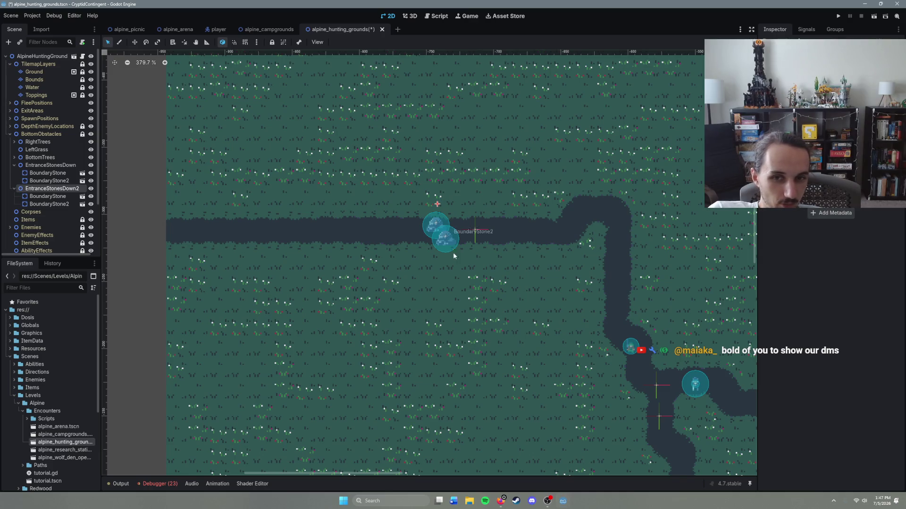
pyautogui.click(446, 232)
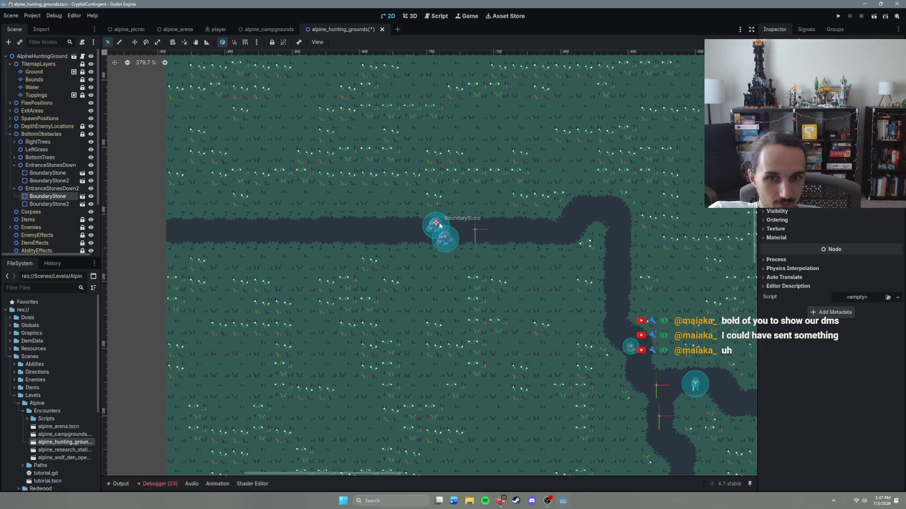
pyautogui.moveTo(446, 239); pyautogui.dragTo(441, 238)
pyautogui.click(483, 202)
pyautogui.hotkey('ctrl', 's')
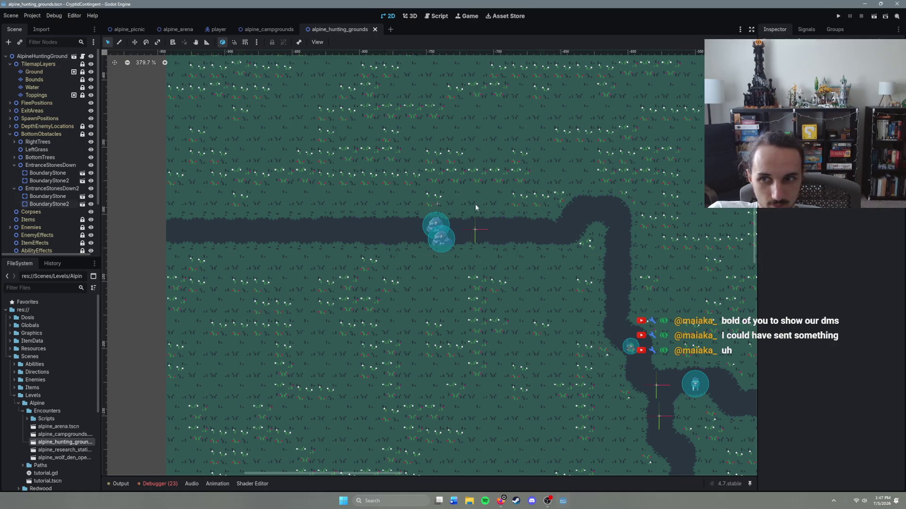
# Rename the copy to EntranceStonesLeft, collapse both stone groups, and save.
pyautogui.click(73, 189)
pyautogui.moveTo(78, 191); pyautogui.dragTo(65, 194)
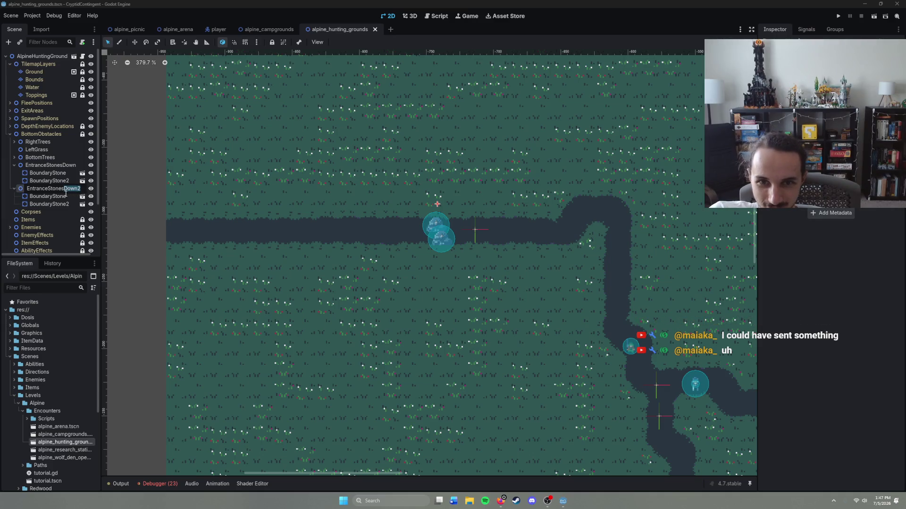
pyautogui.write('Left')
pyautogui.press('Return')
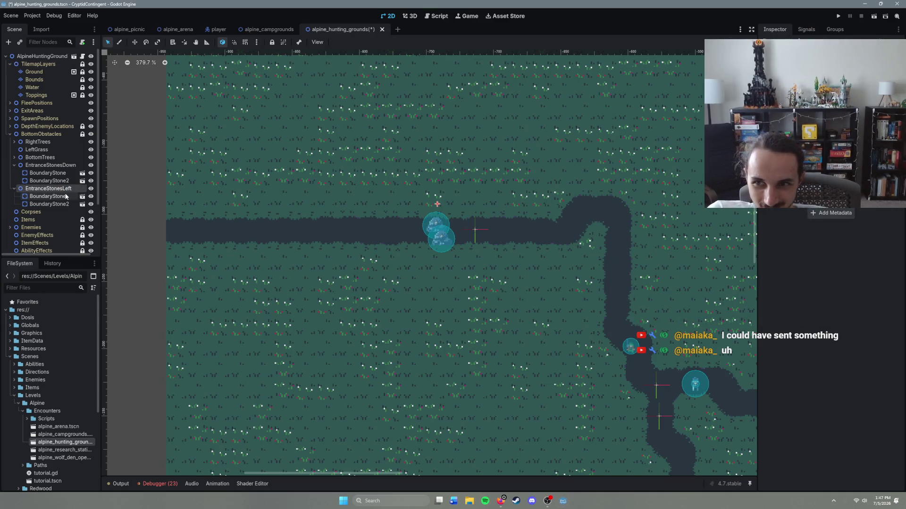
pyautogui.click(13, 166)
pyautogui.click(14, 173)
pyautogui.hotkey('ctrl', 's')
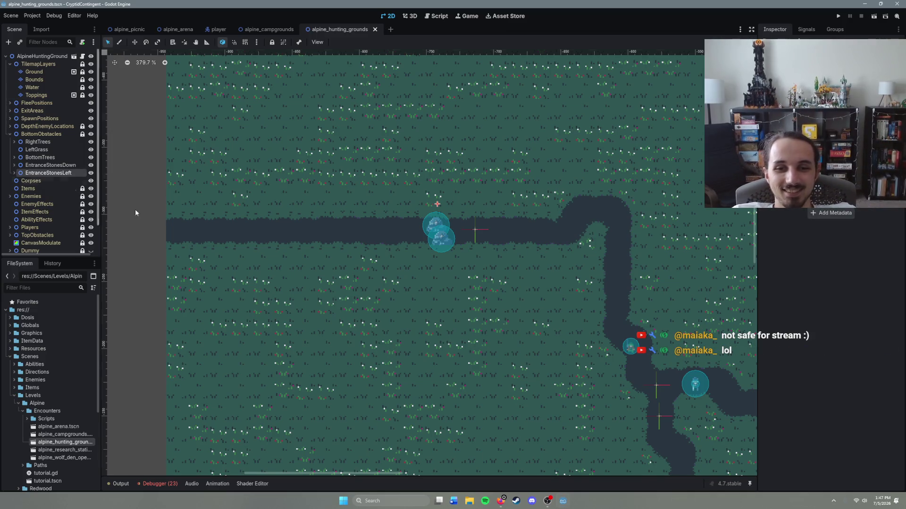
pyautogui.scroll(-5, 497, 328)
pyautogui.scroll(-6, 497, 327)
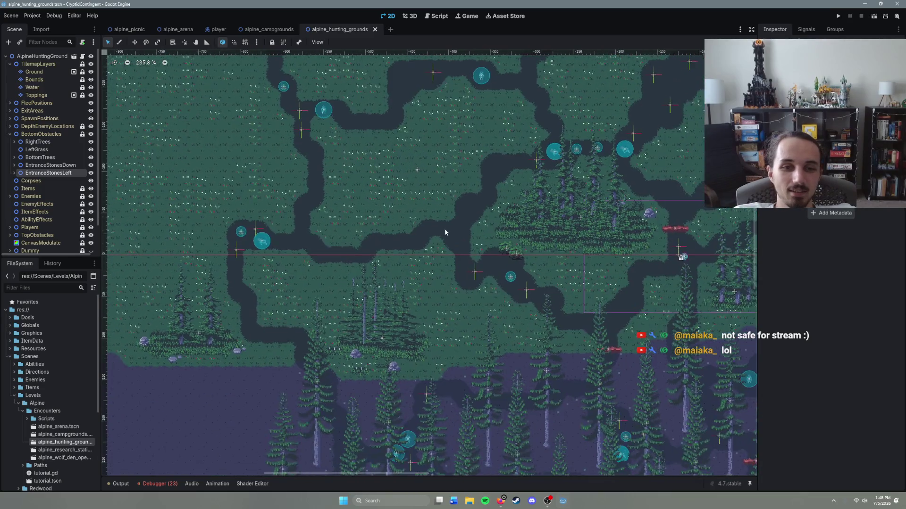
pyautogui.moveTo(432, 255); pyautogui.dragTo(419, 259)
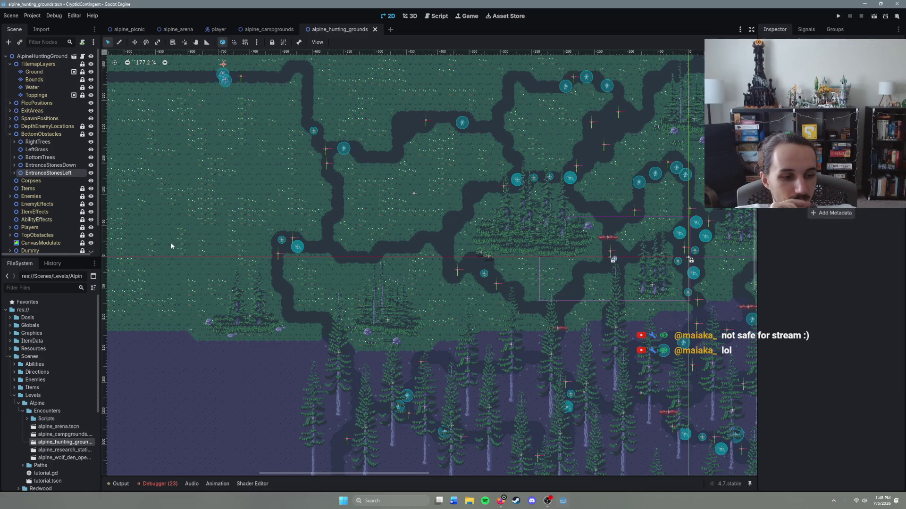
# Close the hunting grounds and campgrounds tabs, open alpine_research_station.tscn, and select the Items node.
pyautogui.click(374, 29)
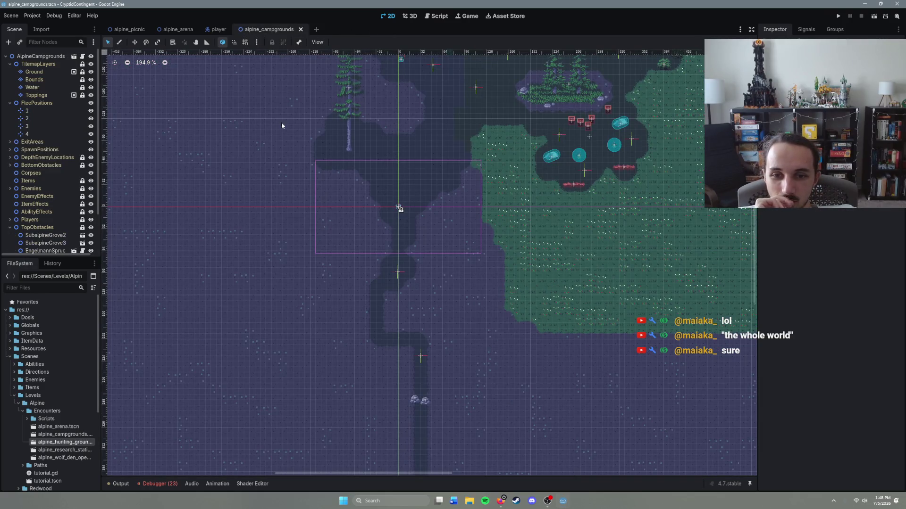
pyautogui.click(301, 30)
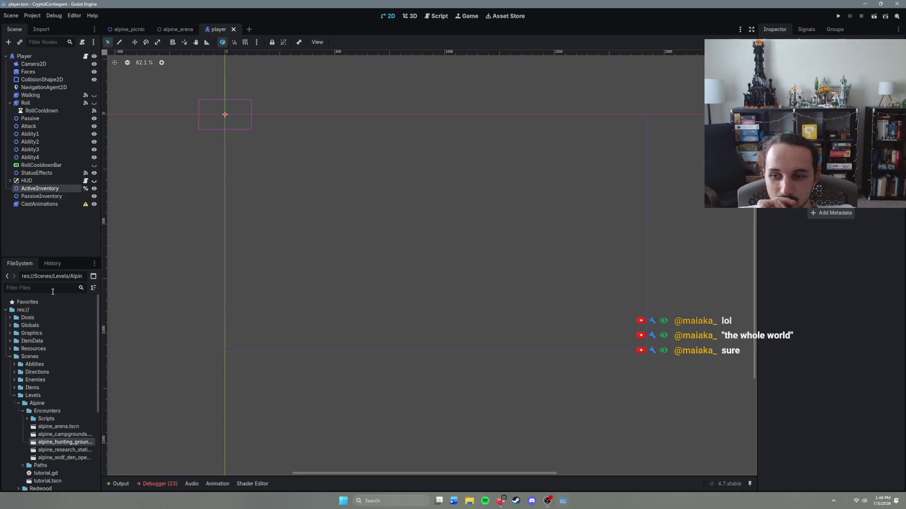
pyautogui.doubleClick(61, 451)
pyautogui.scroll(-3, 354, 401)
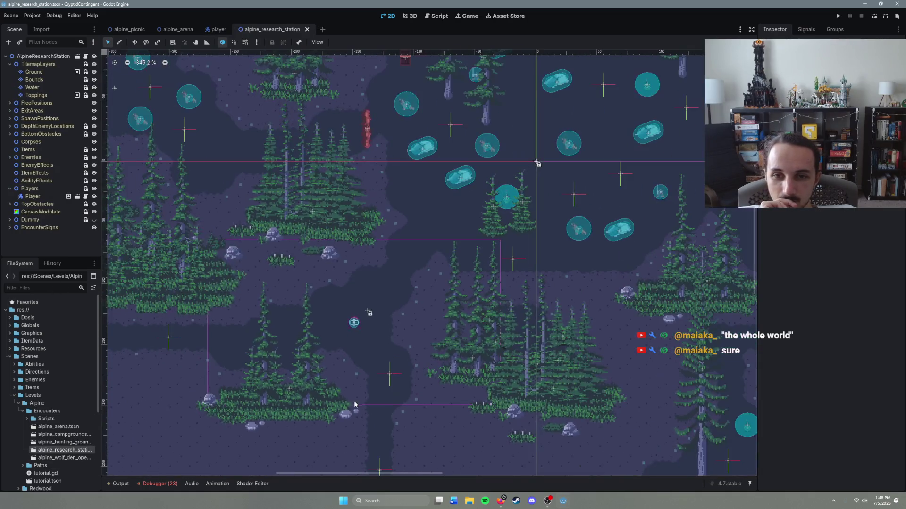
pyautogui.scroll(-6, 419, 359)
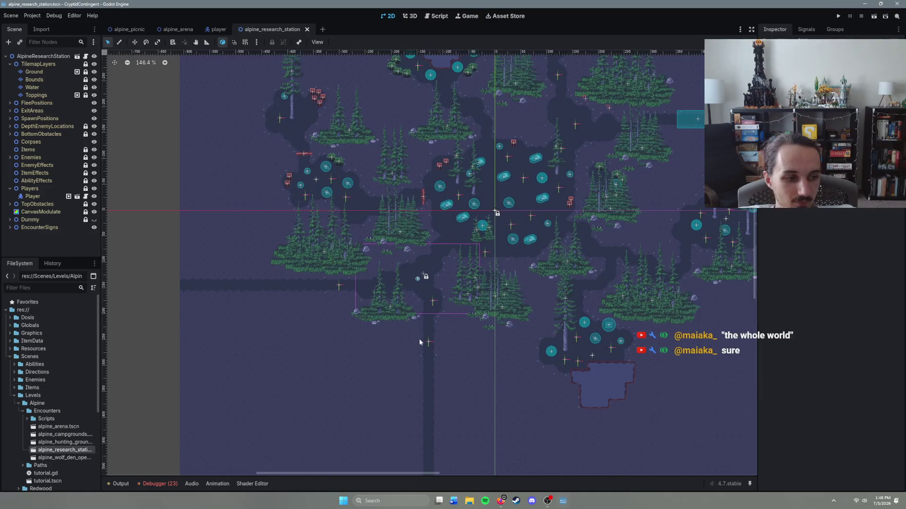
pyautogui.scroll(7, 418, 330)
pyautogui.scroll(7, 447, 352)
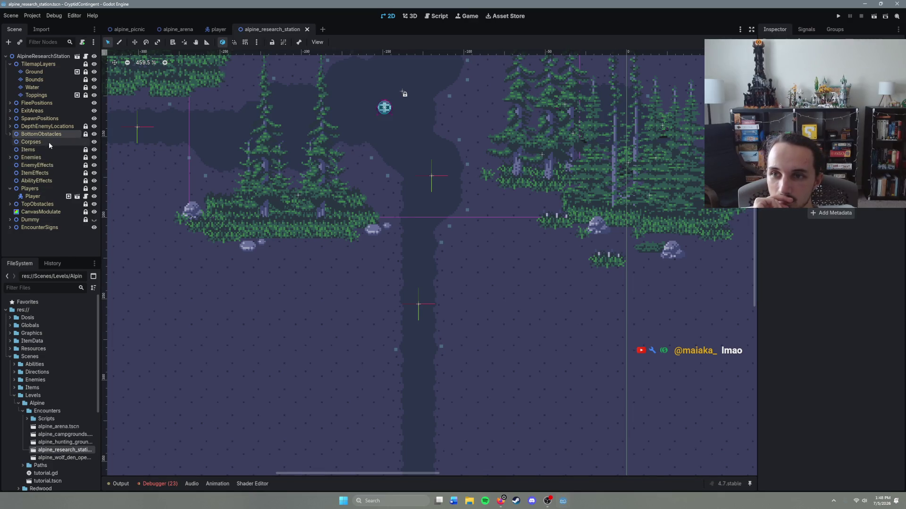
pyautogui.click(40, 148)
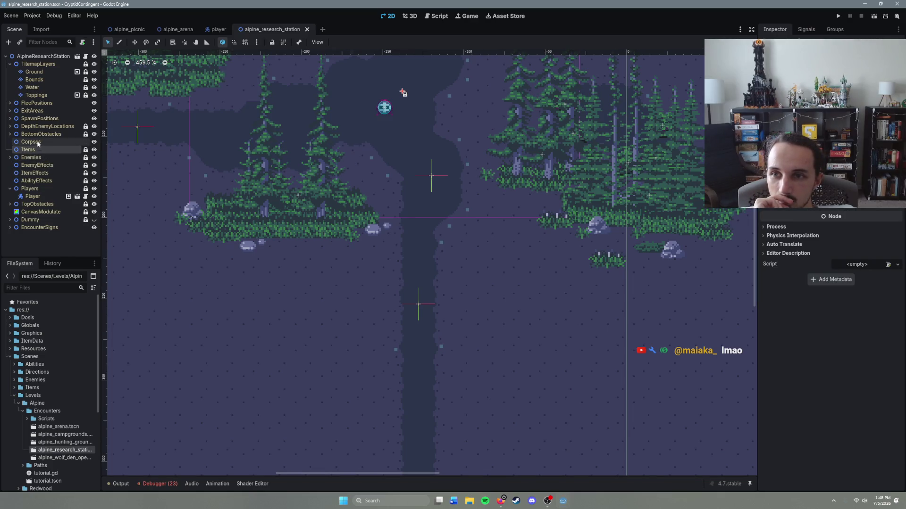
# Expand BottomObstacles, save, and add a Node2D child under it.
pyautogui.click(10, 134)
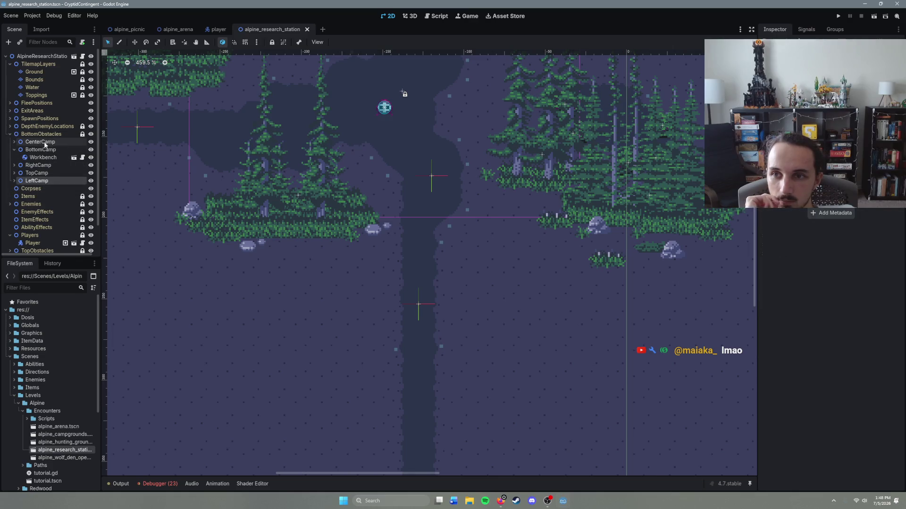
pyautogui.click(43, 135)
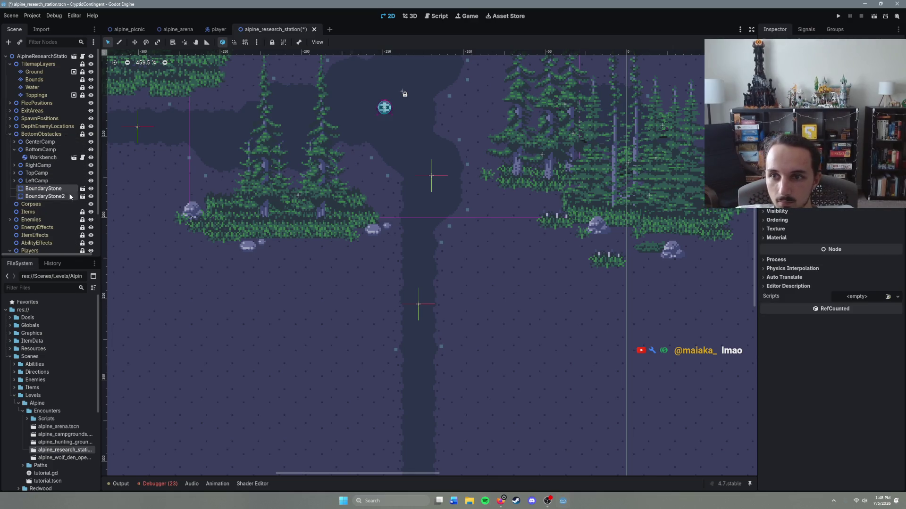
pyautogui.hotkey('ctrl', 's')
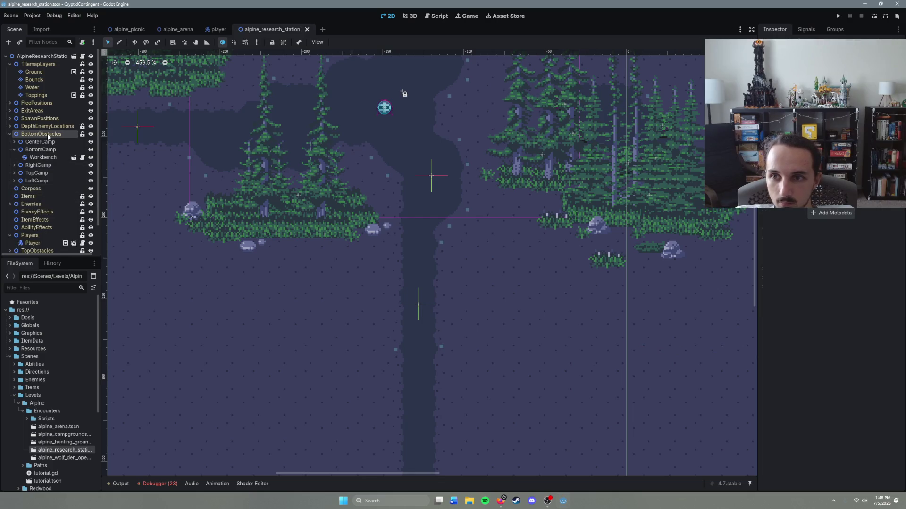
pyautogui.rightClick(47, 134)
pyautogui.click(90, 143)
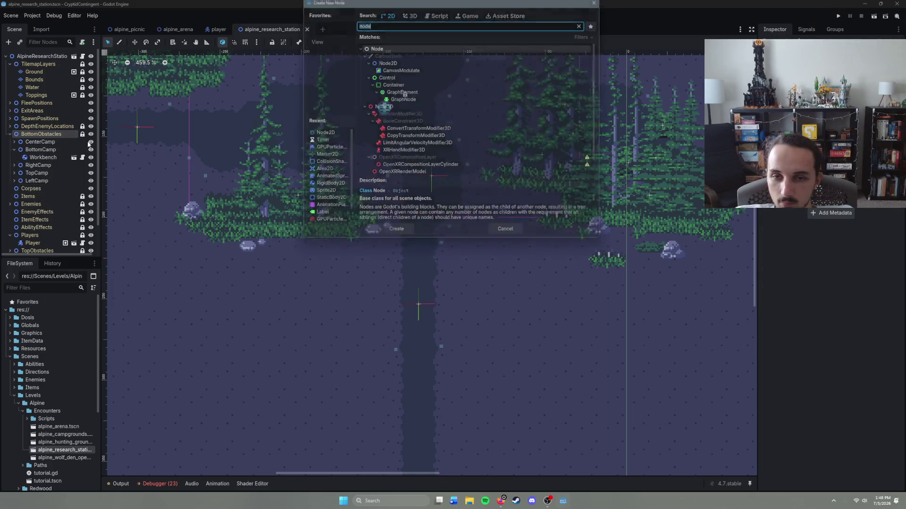
pyautogui.press('Down')
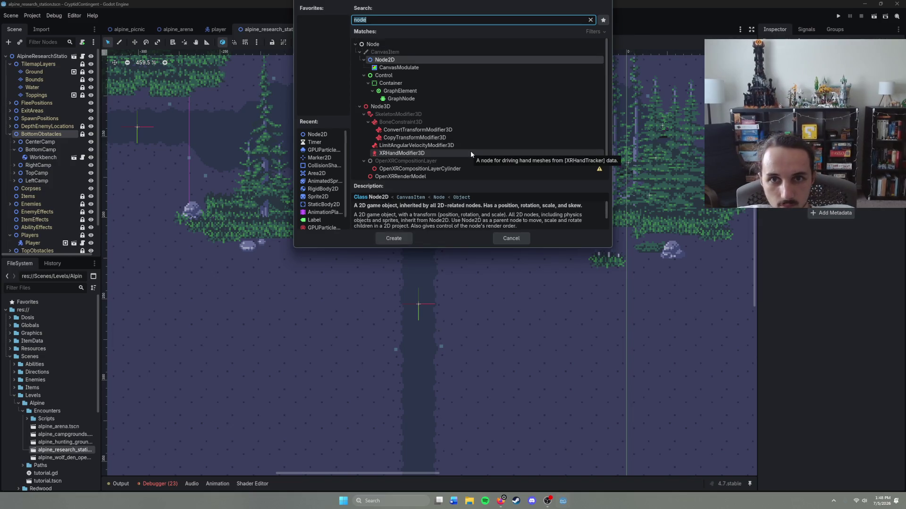
pyautogui.press('Return')
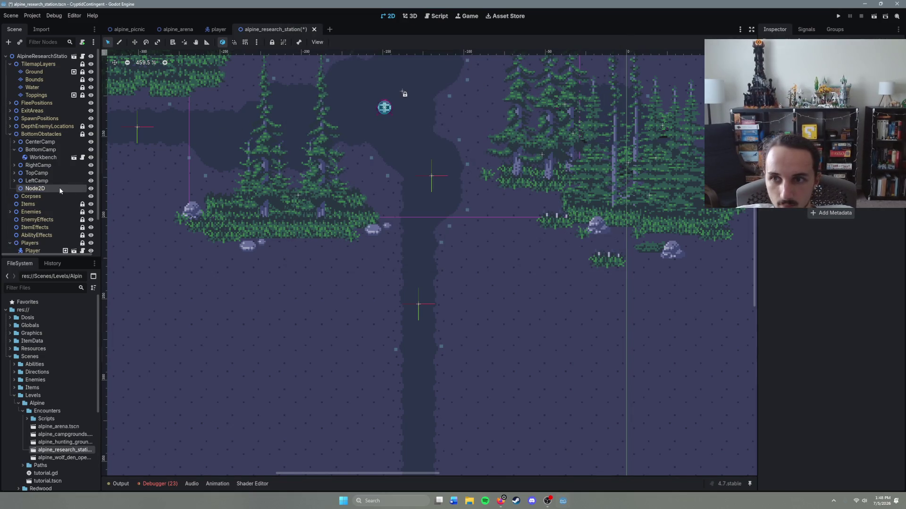
# Name the new node EntranceStonesDown, then dismiss the Create Node dialog.
pyautogui.click(60, 187)
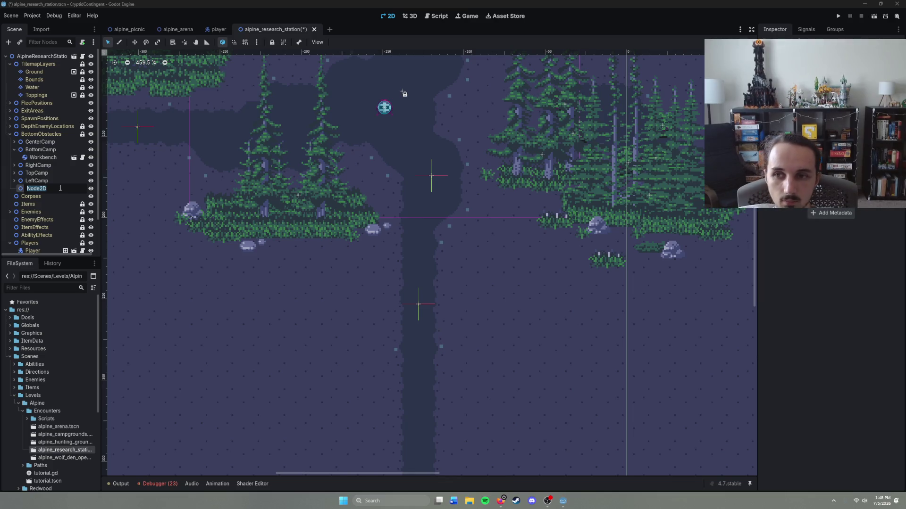
pyautogui.write('Entraanc')
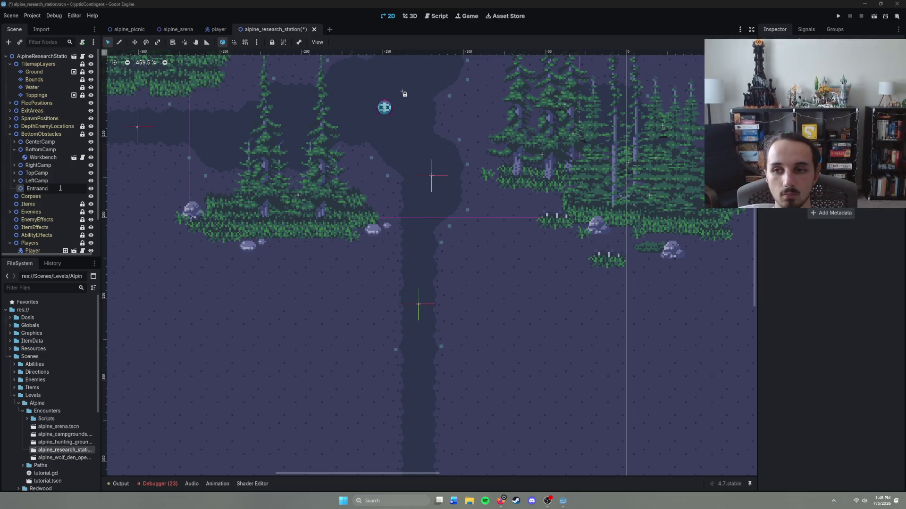
pyautogui.press('BackSpace')
pyautogui.press('BackSpace')
pyautogui.press('BackSpace')
pyautogui.write('nceStonesD')
pyautogui.write('own')
pyautogui.press('Return')
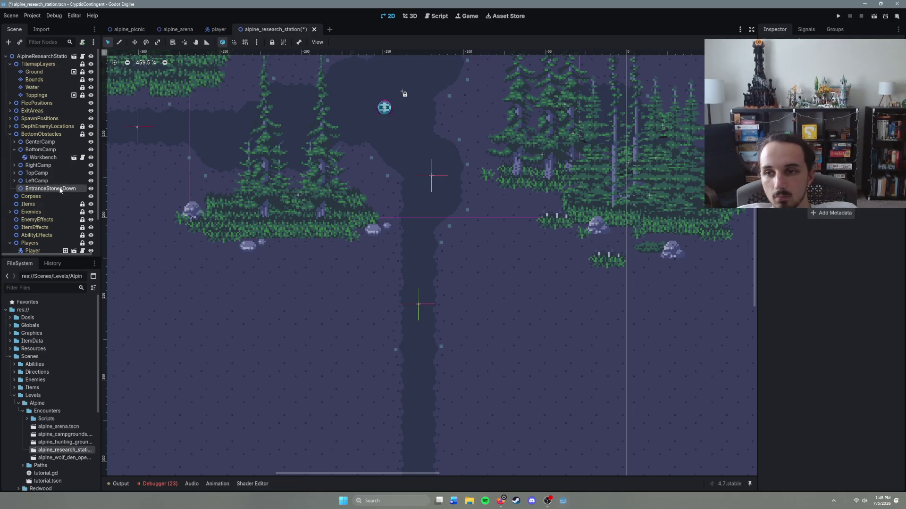
pyautogui.hotkey('ctrl', 'a')
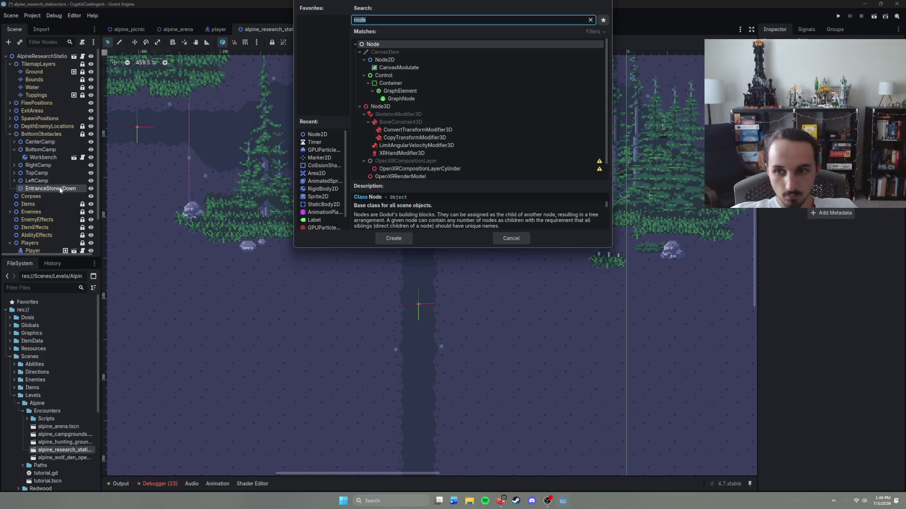
pyautogui.click(509, 238)
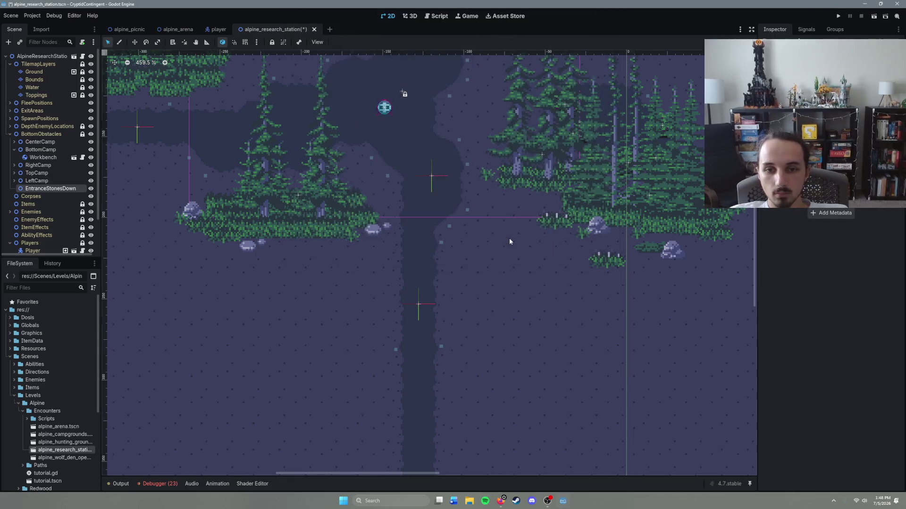
# Move the EntranceStonesDown stone pair onto the downward path entrance and save.
pyautogui.doubleClick(53, 189)
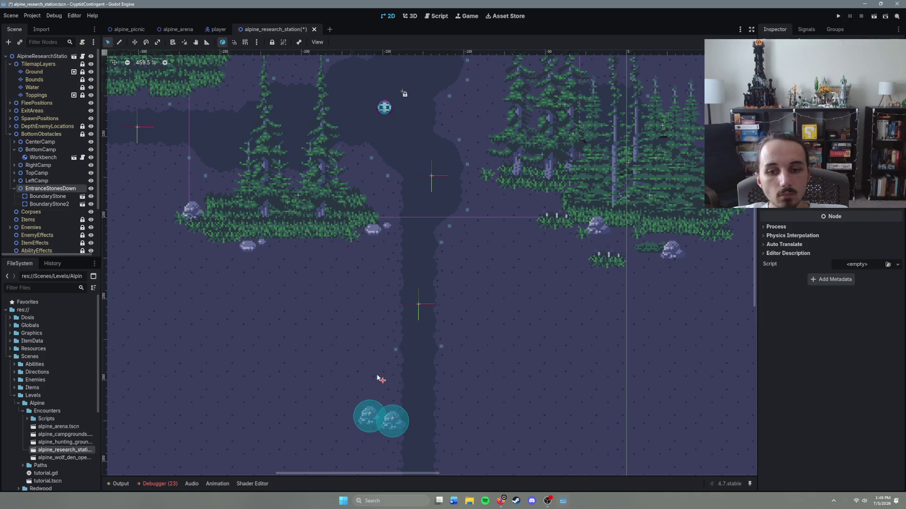
pyautogui.moveTo(383, 383); pyautogui.dragTo(419, 307)
pyautogui.hotkey('ctrl', 's')
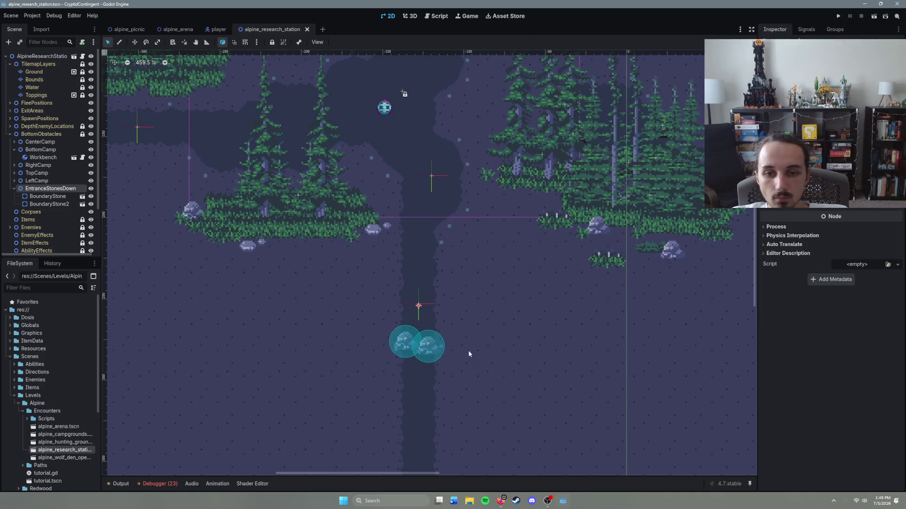
# Paste a copy of the stone group at the western path entrance, nudge it, and save.
pyautogui.scroll(-5, 336, 304)
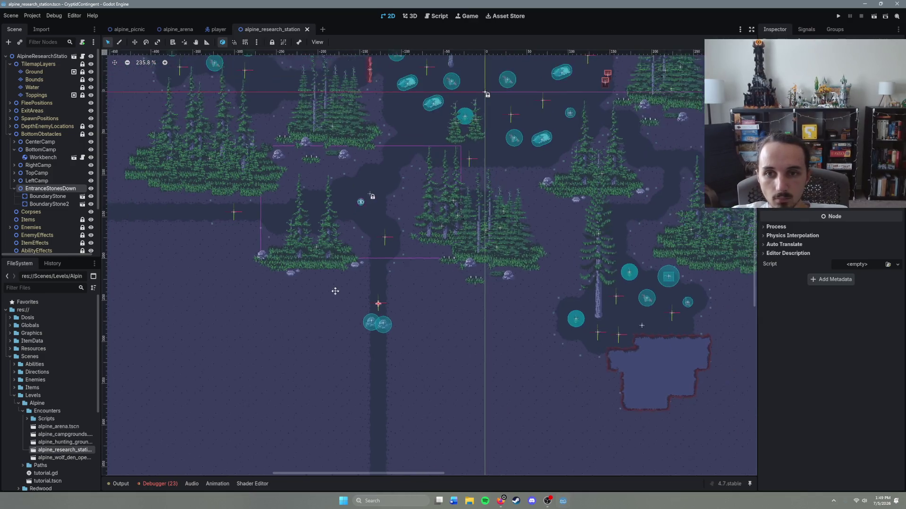
pyautogui.scroll(6, 419, 332)
pyautogui.rightClick(350, 322)
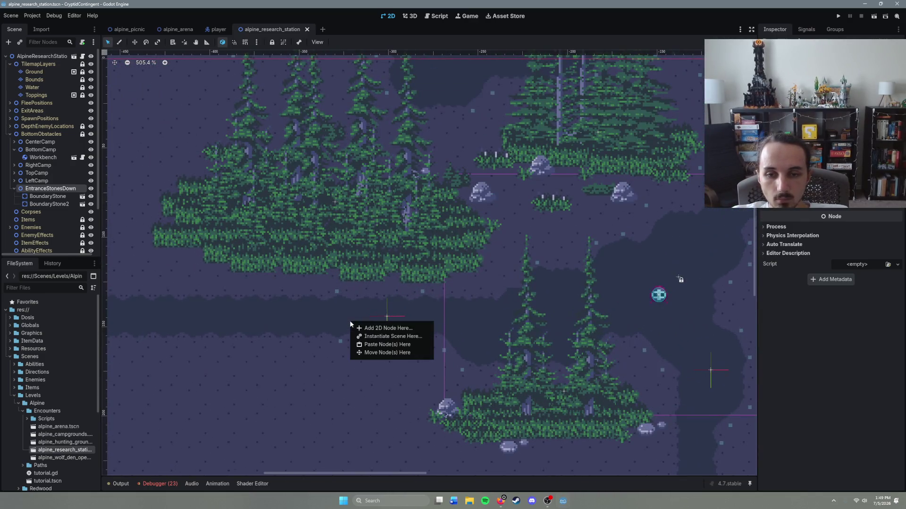
pyautogui.click(390, 348)
pyautogui.moveTo(352, 326)
pyautogui.mouseDown()
pyautogui.moveTo(345, 273)
pyautogui.moveTo(355, 316)
pyautogui.moveTo(353, 330)
pyautogui.moveTo(332, 304)
pyautogui.moveTo(342, 324)
pyautogui.mouseUp()
pyautogui.hotkey('ctrl', 's')
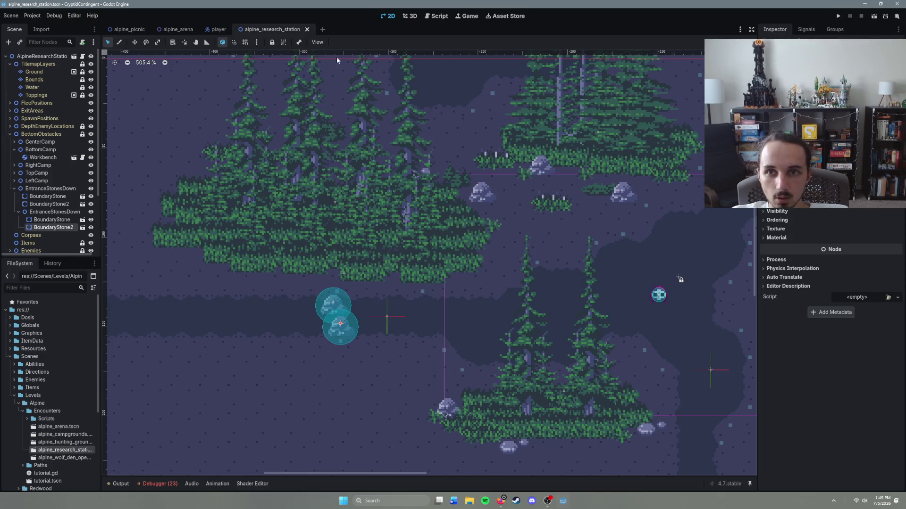
pyautogui.hotkey('ctrl', 's')
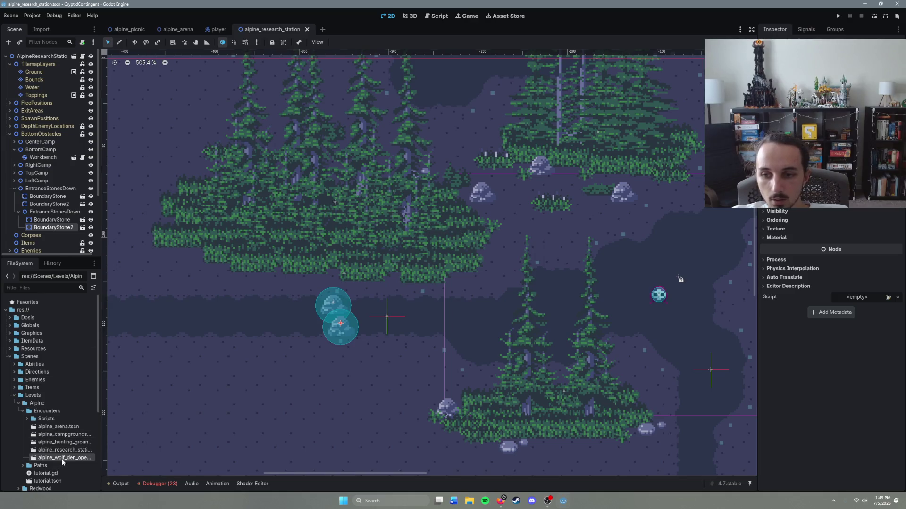
# Open alpine_wolf_den_open.tscn and zoom in on the river.
pyautogui.doubleClick(62, 458)
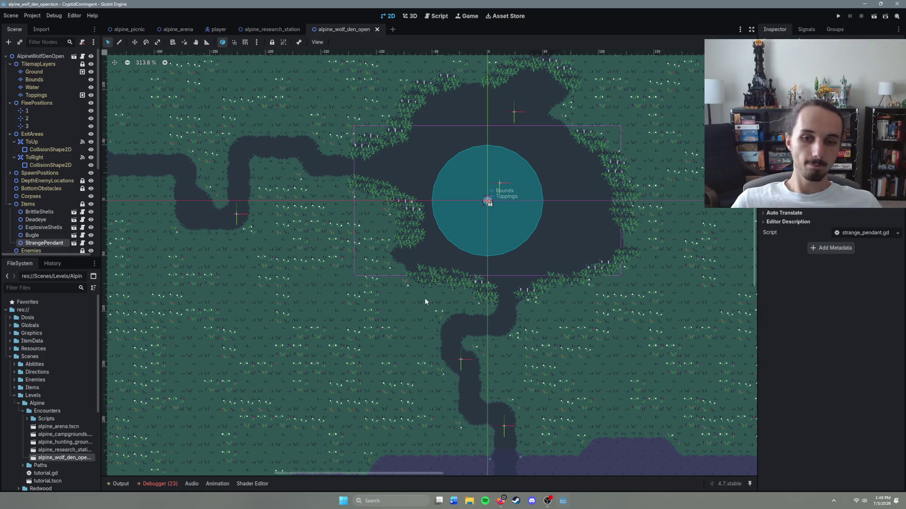
pyautogui.scroll(-10, 485, 359)
pyautogui.scroll(10, 509, 225)
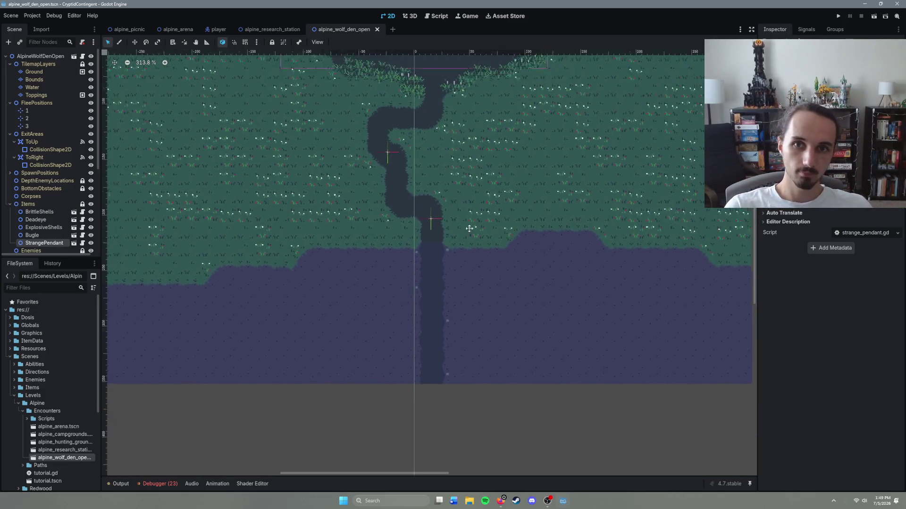
pyautogui.scroll(-8, 546, 259)
pyautogui.scroll(5, 496, 278)
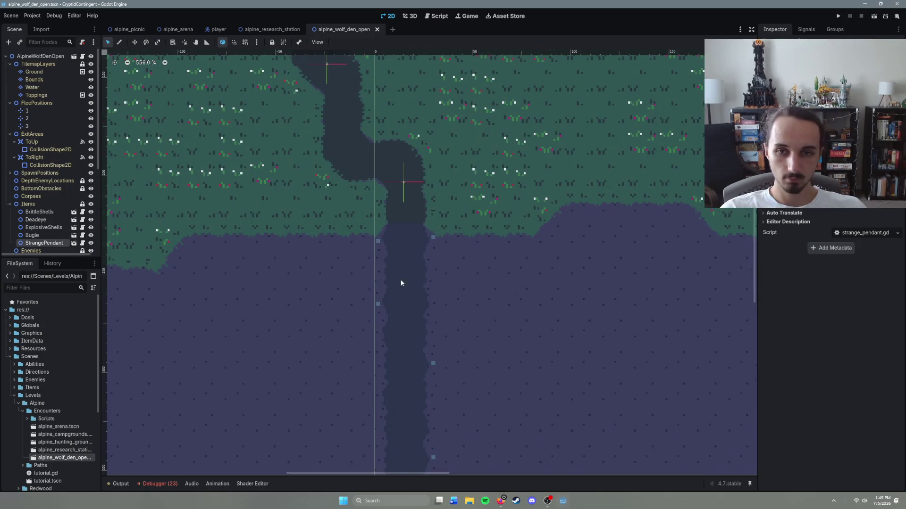
# Paste the EntranceStonesDown pair on the river path, shift it up, and nest it under BottomObstacles.
pyautogui.rightClick(405, 275)
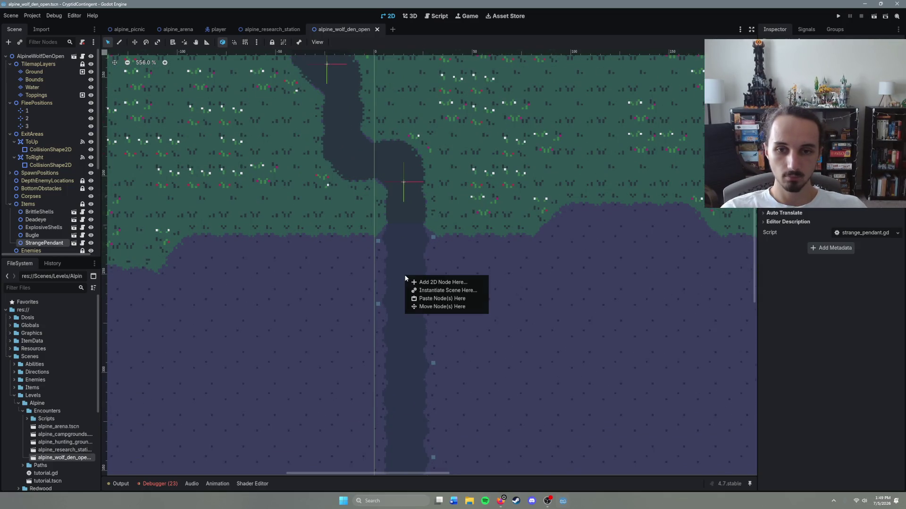
pyautogui.click(428, 301)
pyautogui.moveTo(412, 276); pyautogui.dragTo(413, 268)
pyautogui.scroll(-2, 43, 210)
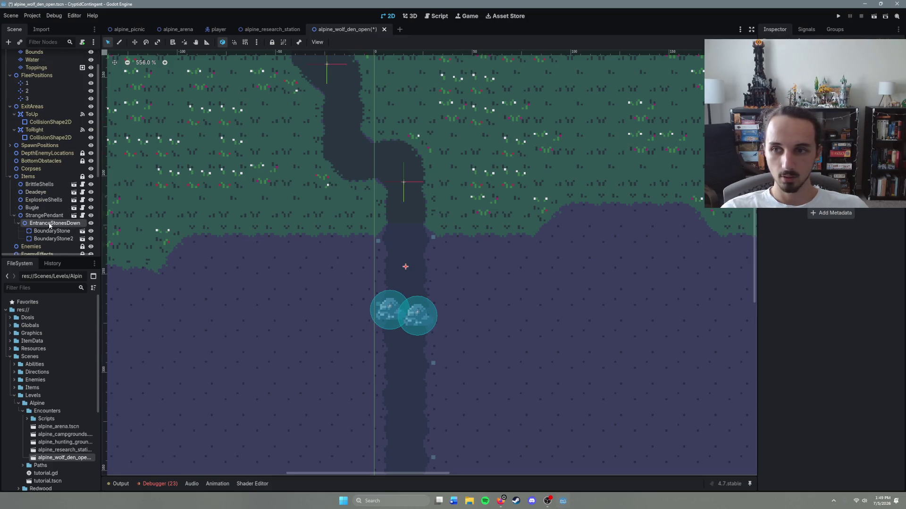
pyautogui.moveTo(49, 226)
pyautogui.mouseDown()
pyautogui.moveTo(42, 137)
pyautogui.moveTo(44, 186)
pyautogui.mouseUp()
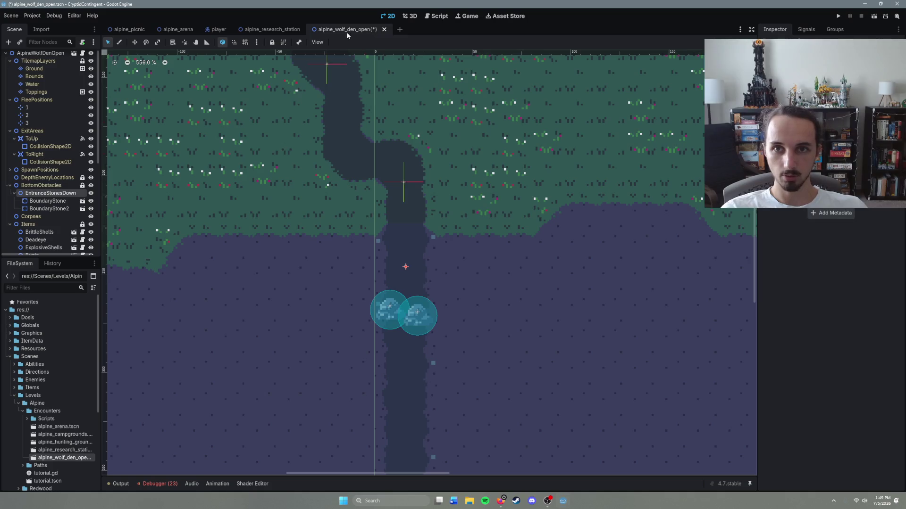
# Move the research station's second stone group up to BottomObstacles, rename it EntranceStonesLeft, save, and close.
pyautogui.click(276, 30)
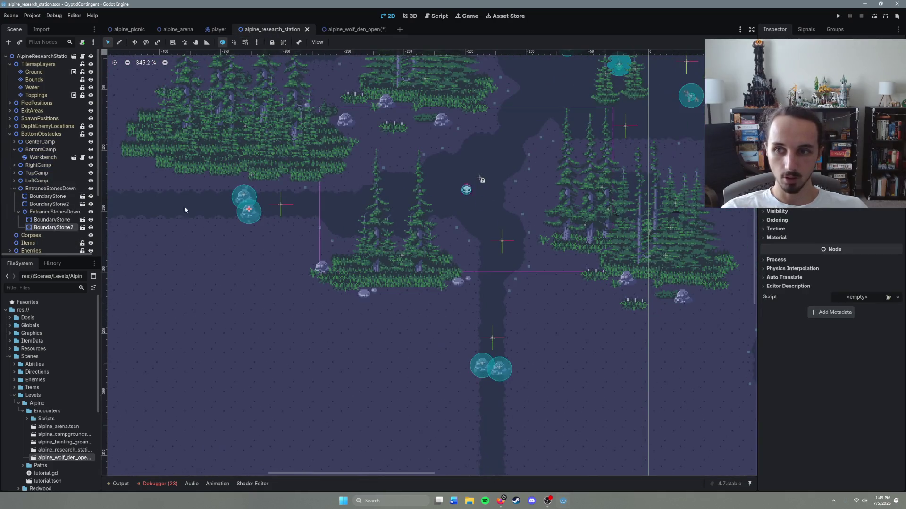
pyautogui.click(17, 212)
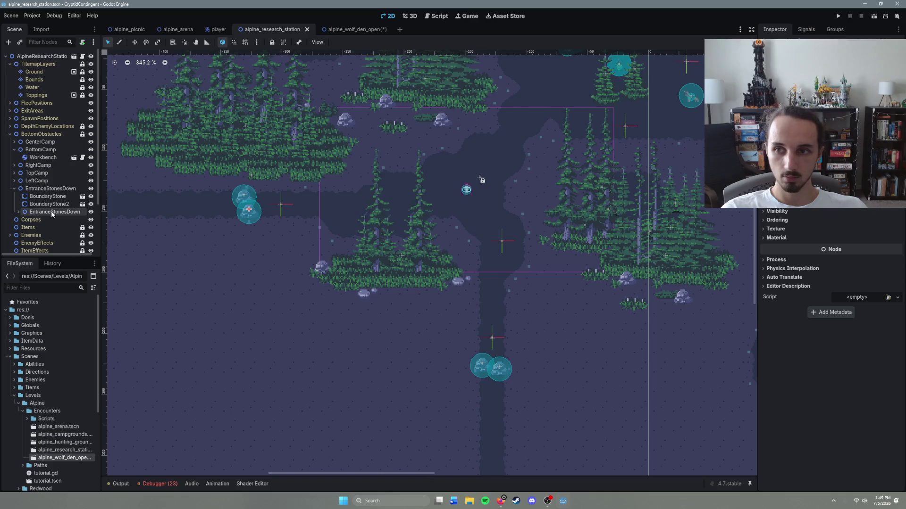
pyautogui.moveTo(51, 202)
pyautogui.mouseDown()
pyautogui.moveTo(73, 190)
pyautogui.moveTo(66, 188)
pyautogui.mouseUp()
pyautogui.doubleClick(83, 189)
pyautogui.write('Left')
pyautogui.press('Return')
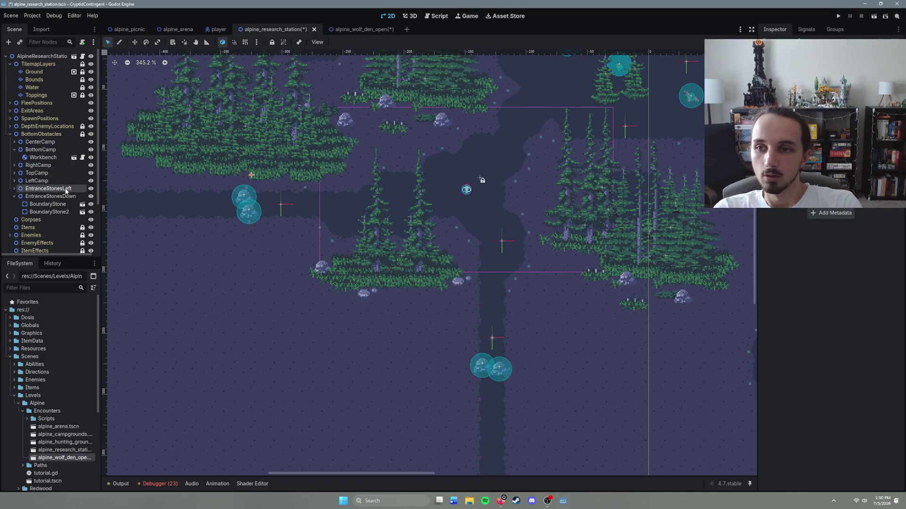
pyautogui.hotkey('ctrl', 's')
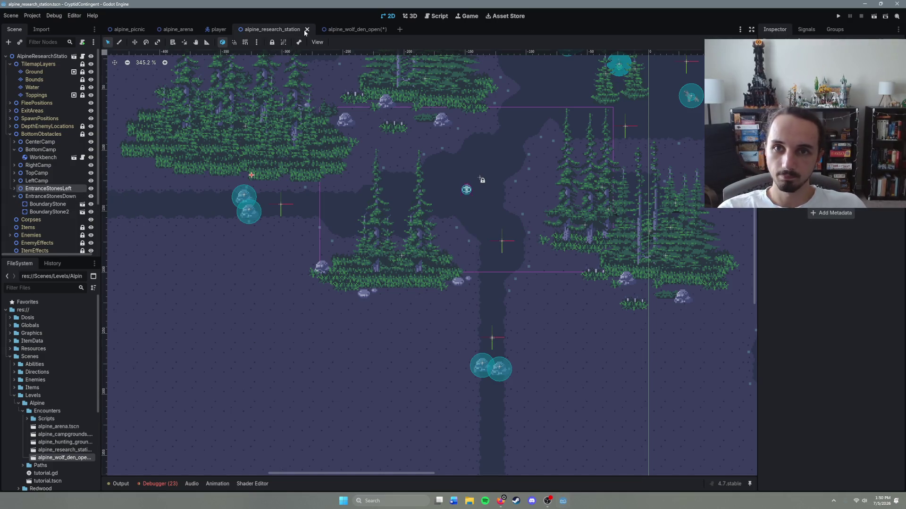
pyautogui.click(307, 29)
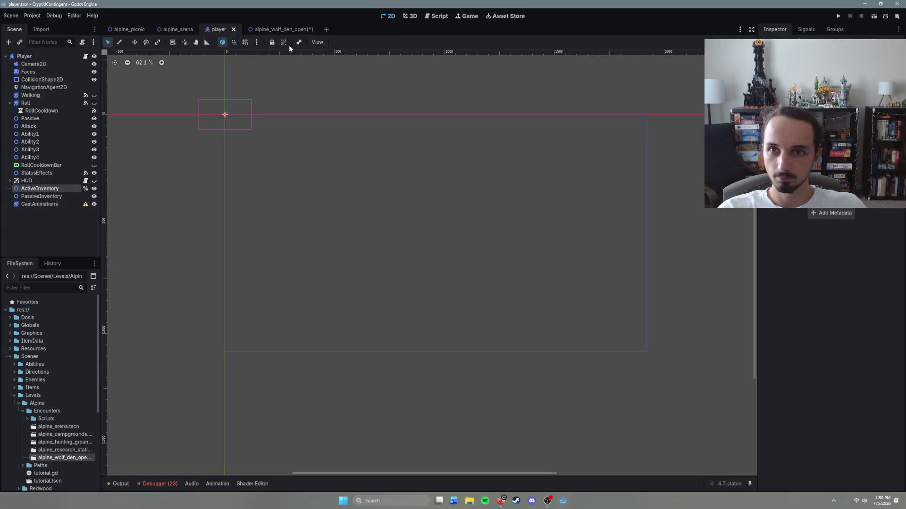
# Paste the stone group into the wolf den's western river channel, position both stones, and save.
pyautogui.click(283, 30)
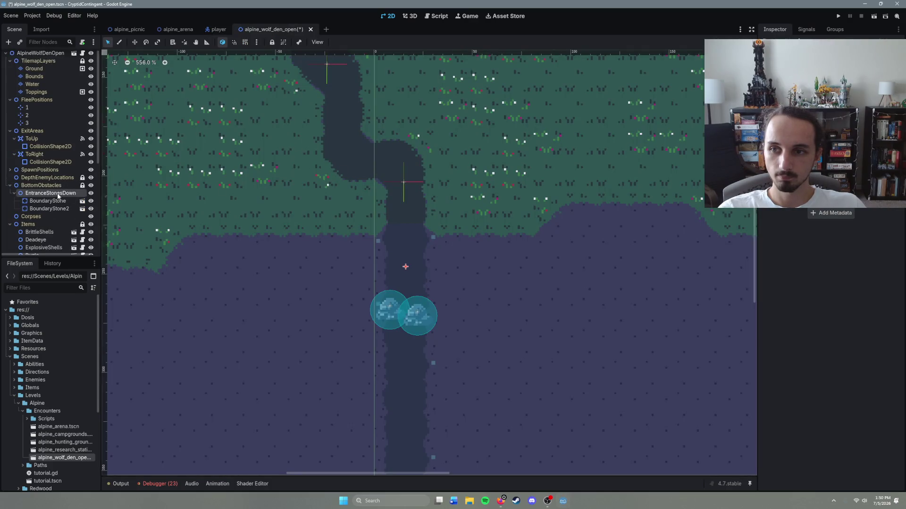
pyautogui.moveTo(119, 201); pyautogui.dragTo(404, 228)
pyautogui.scroll(-2, 283, 217)
pyautogui.scroll(4, 405, 228)
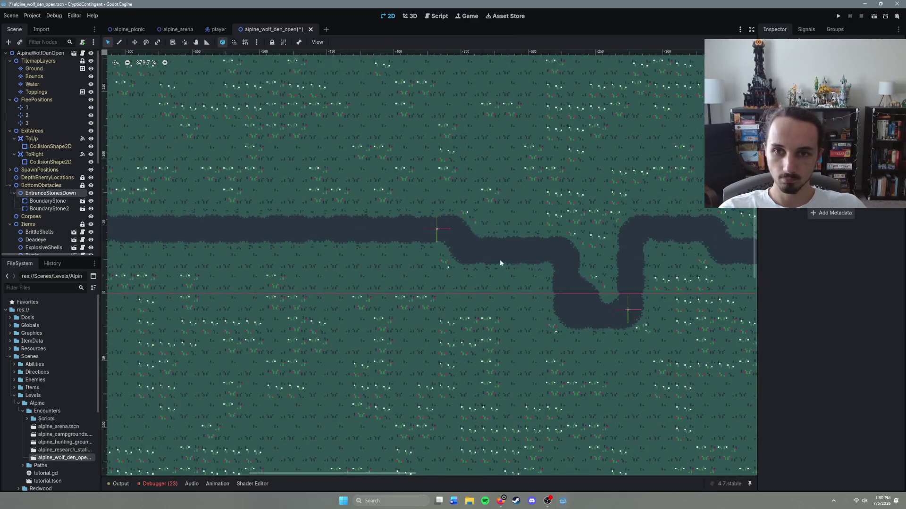
pyautogui.rightClick(455, 255)
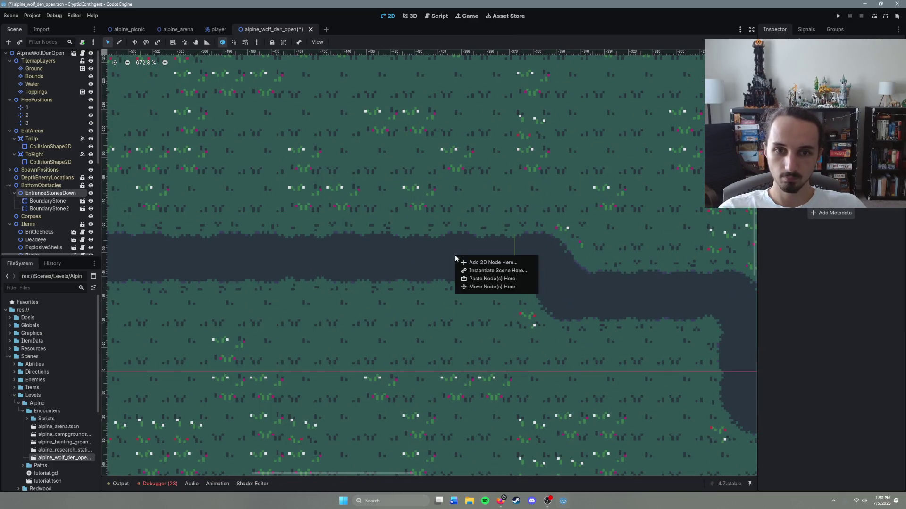
pyautogui.click(490, 278)
pyautogui.moveTo(455, 256); pyautogui.dragTo(469, 209)
pyautogui.moveTo(442, 270)
pyautogui.mouseDown()
pyautogui.moveTo(460, 245)
pyautogui.moveTo(473, 268)
pyautogui.mouseUp()
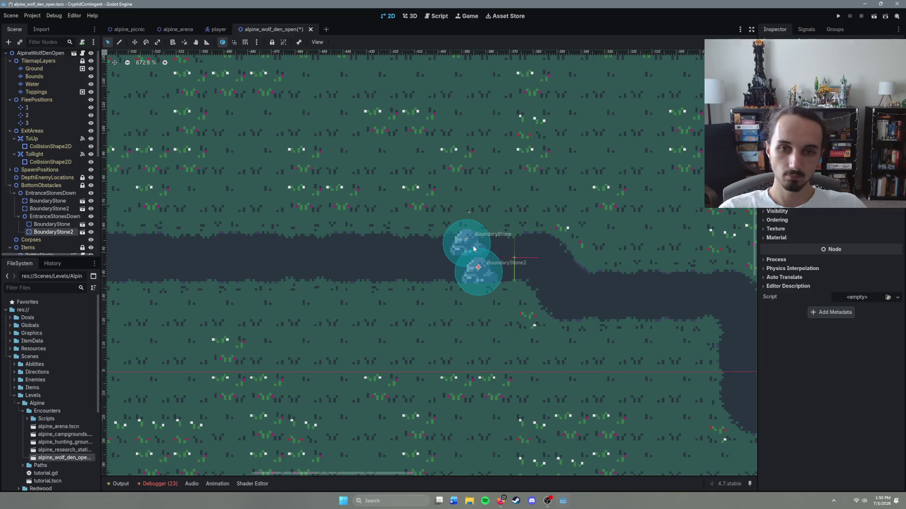
pyautogui.hotkey('ctrl', 's')
# Make the pasted group a sibling under BottomObstacles, rename it EntranceStonesLeft, and save.
pyautogui.click(47, 218)
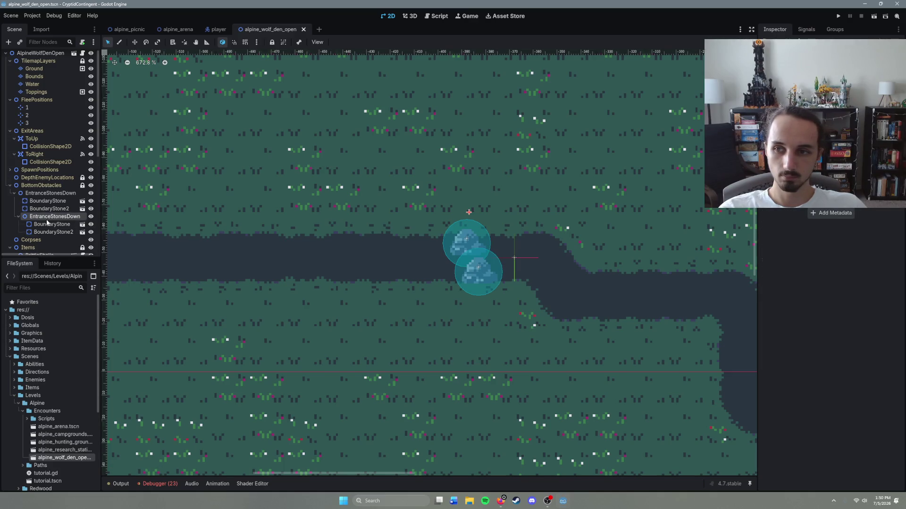
pyautogui.moveTo(47, 210); pyautogui.dragTo(55, 191)
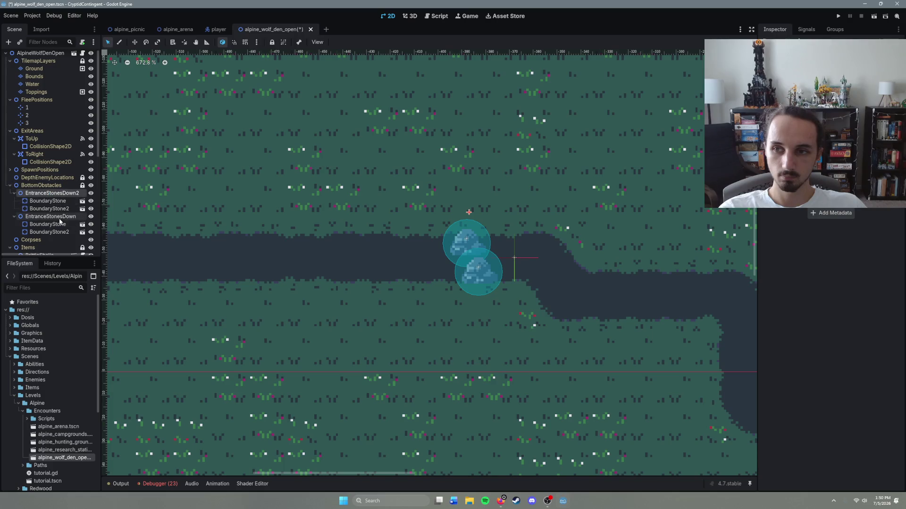
pyautogui.doubleClick(78, 193)
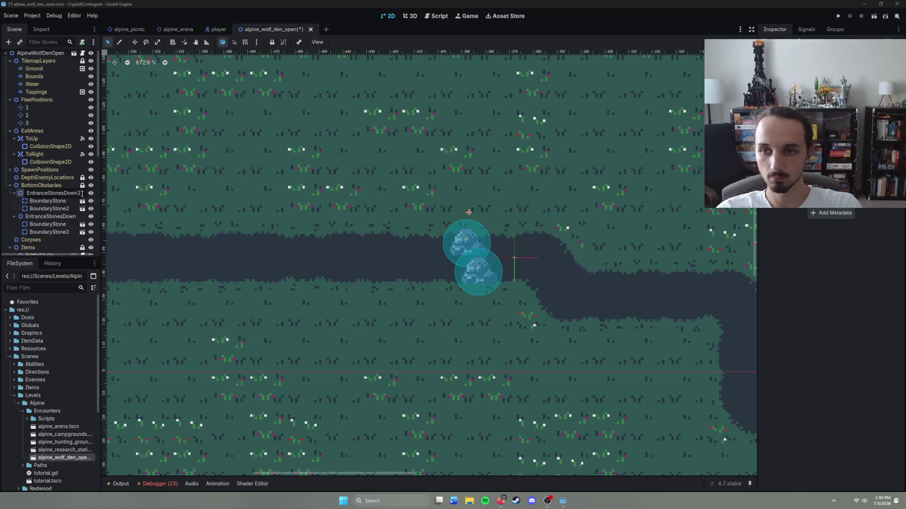
pyautogui.press('BackSpace')
pyautogui.press('BackSpace')
pyautogui.press('BackSpace')
pyautogui.write('Left')
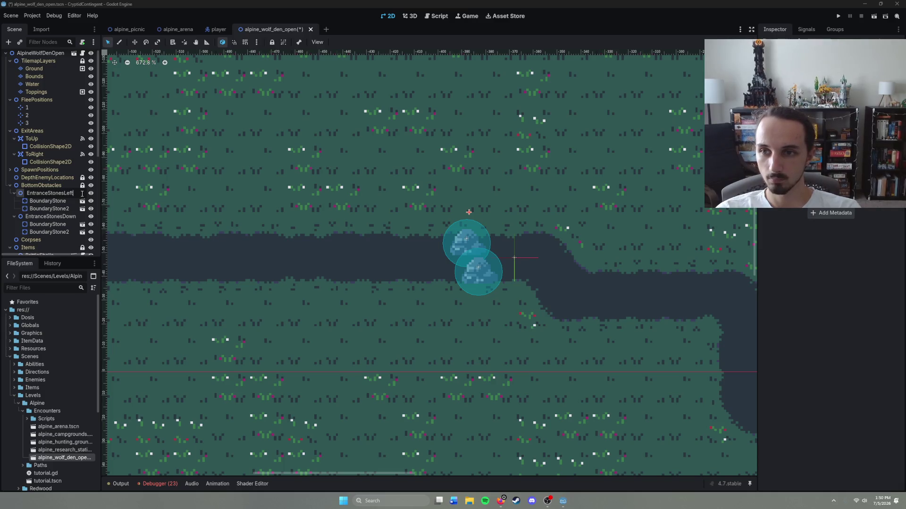
pyautogui.press('Return')
pyautogui.hotkey('ctrl', 's')
# Collapse Encounters, expand the Paths folder, and open the alpine_abandoned_camp scene.
pyautogui.scroll(-3, 533, 262)
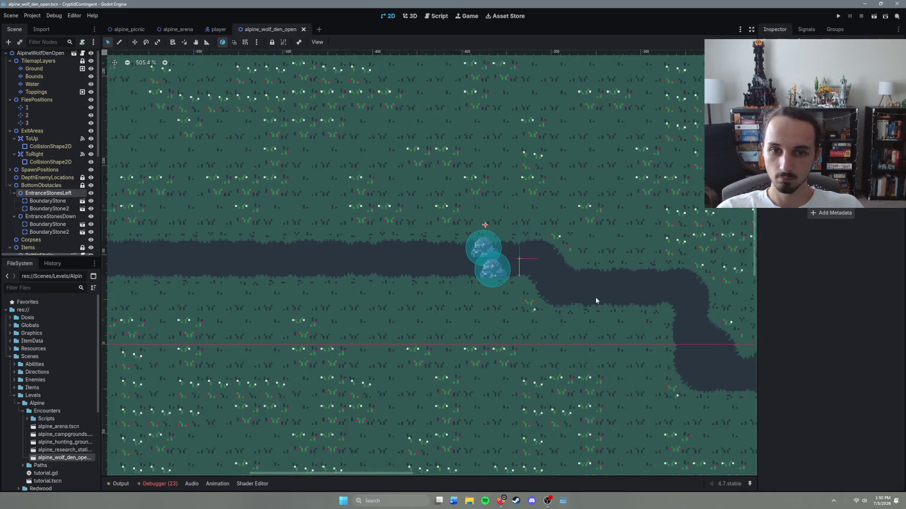
pyautogui.moveTo(596, 300); pyautogui.dragTo(436, 245)
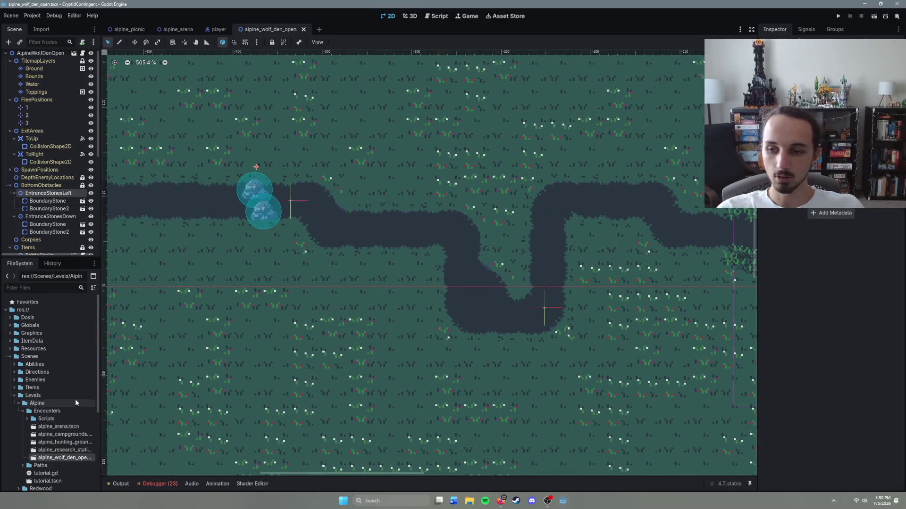
pyautogui.click(21, 410)
pyautogui.click(21, 411)
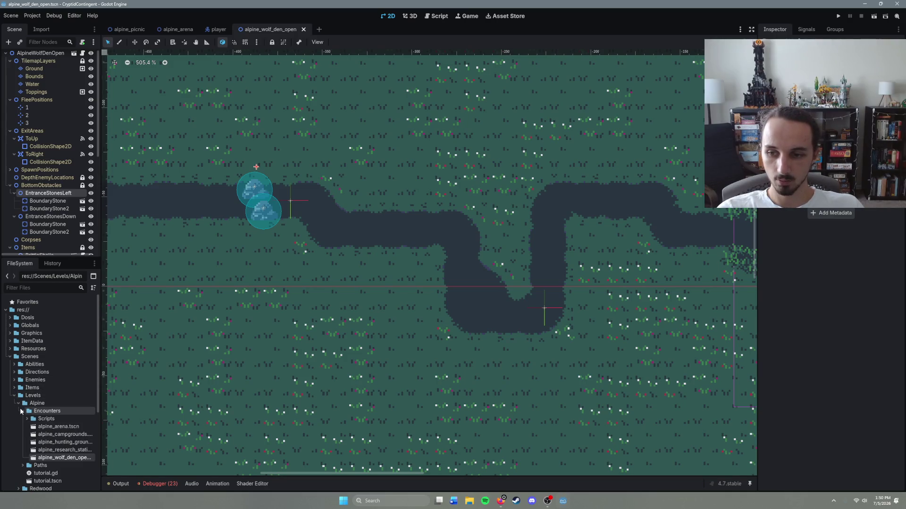
pyautogui.click(21, 411)
pyautogui.click(22, 418)
pyautogui.scroll(-2, 22, 418)
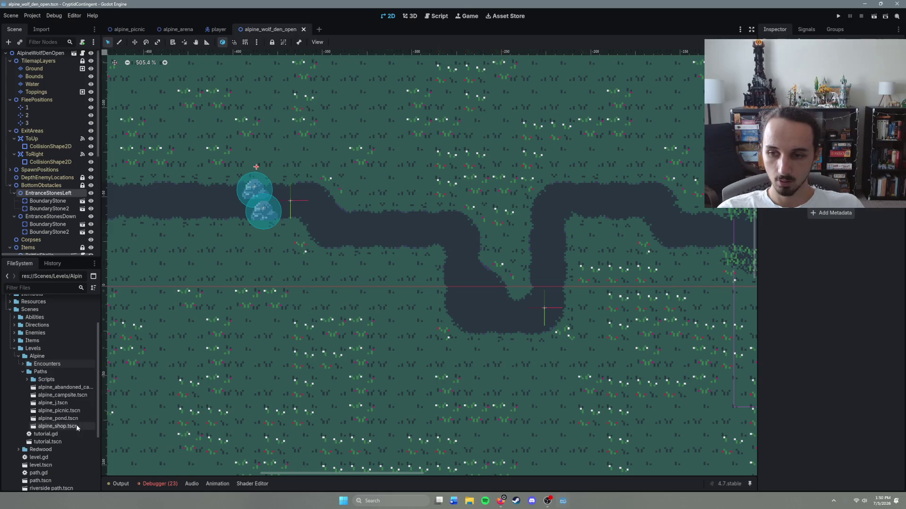
pyautogui.doubleClick(84, 390)
# Paste the EntranceStonesDown stones at the abandoned camp's path opening, position both stones, and save.
pyautogui.scroll(5, 335, 377)
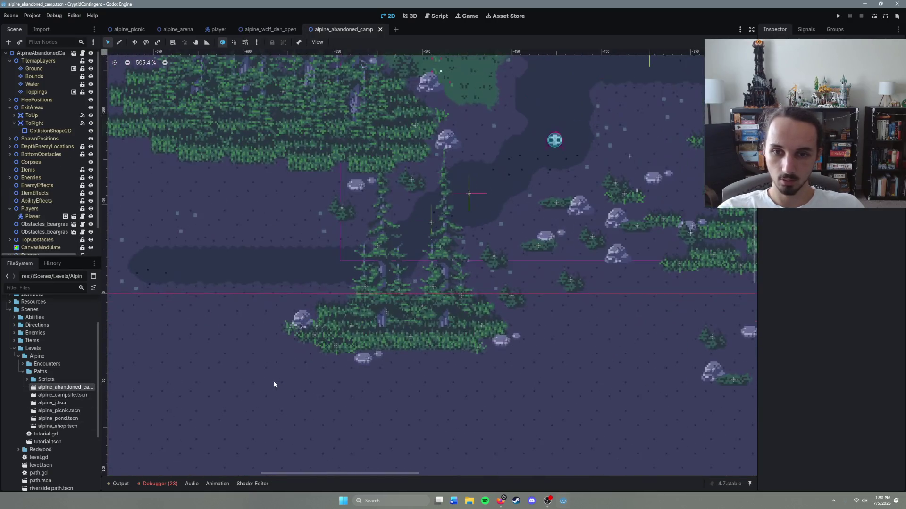
pyautogui.scroll(3, 377, 330)
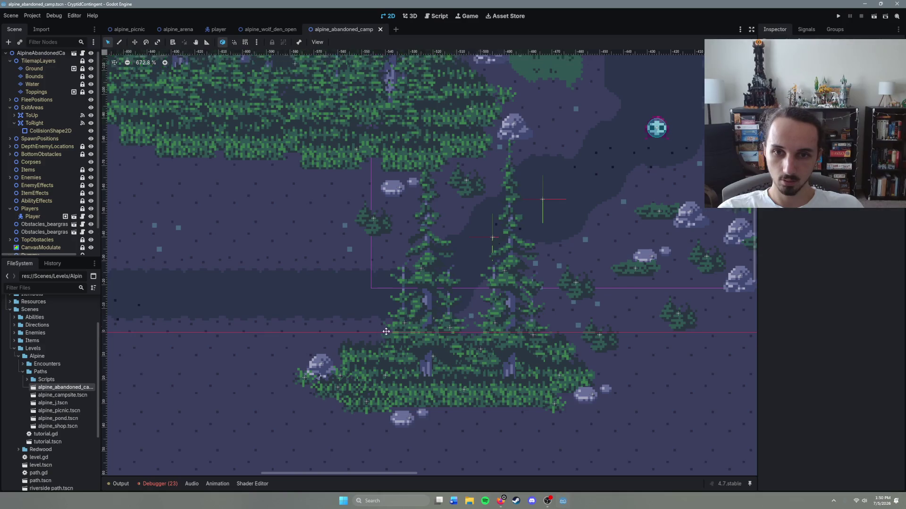
pyautogui.rightClick(336, 302)
pyautogui.click(370, 326)
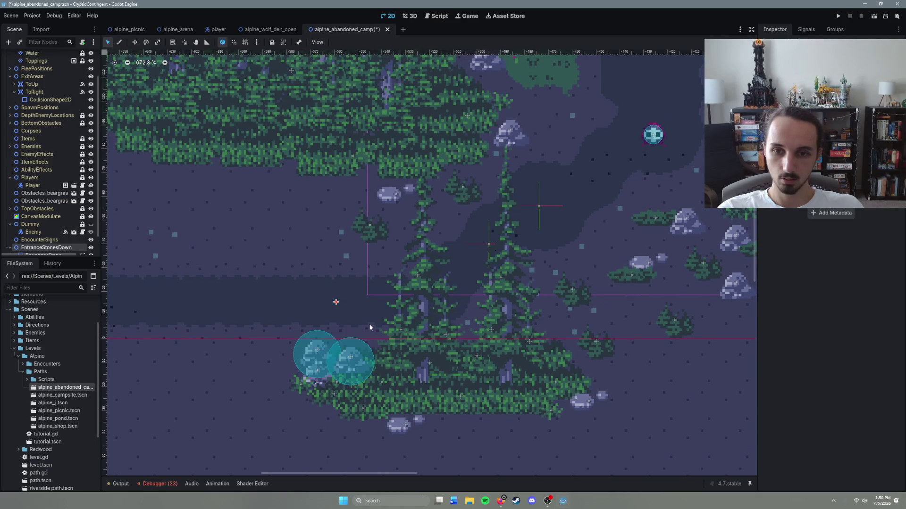
pyautogui.moveTo(335, 302); pyautogui.dragTo(338, 249)
pyautogui.click(351, 310)
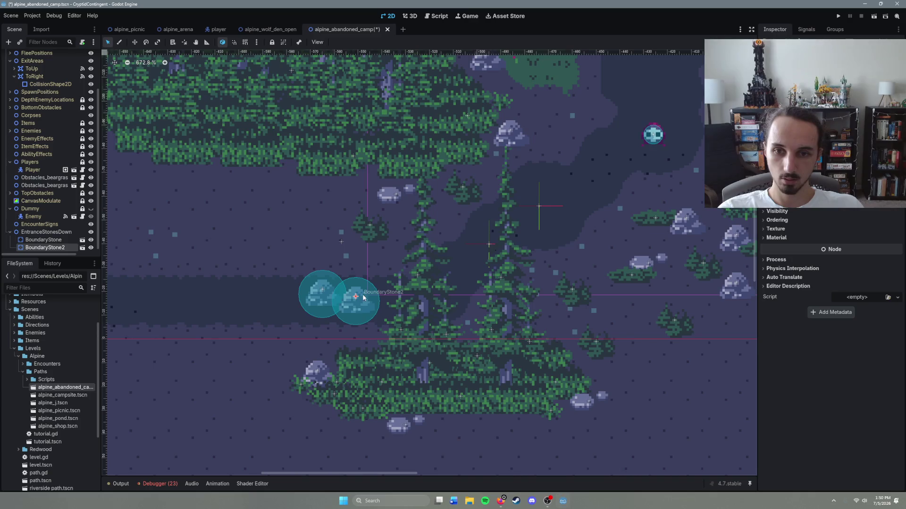
pyautogui.moveTo(322, 295); pyautogui.dragTo(329, 287)
pyautogui.hotkey('ctrl', 's')
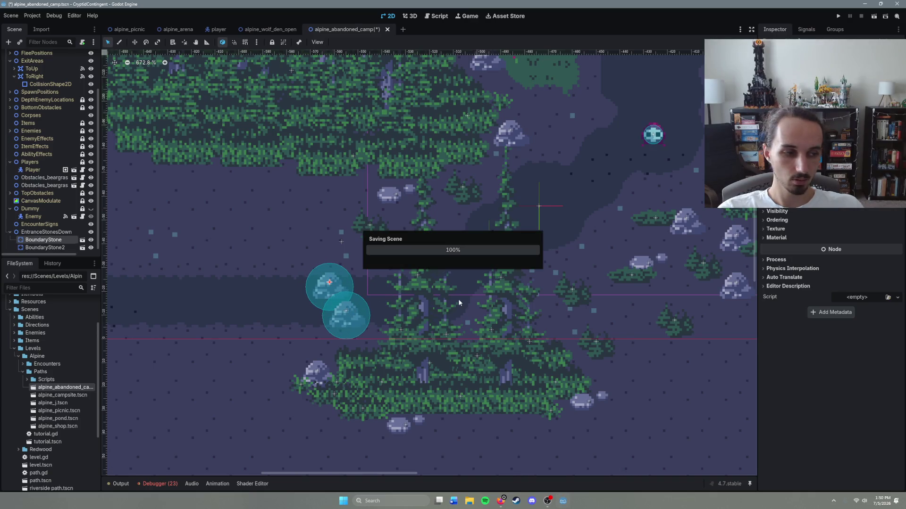
# Save the abandoned camp scene again and open alpine_campsite.tscn.
pyautogui.scroll(-10, 514, 309)
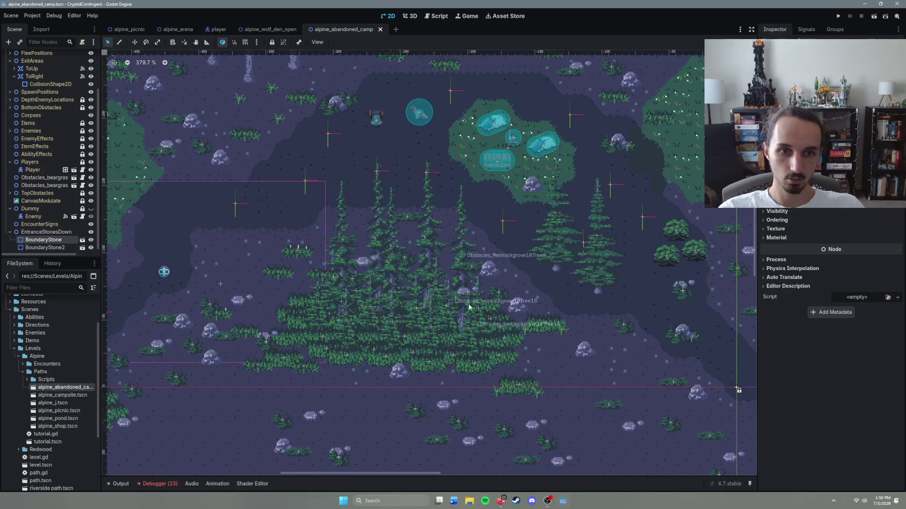
pyautogui.scroll(2, 442, 314)
pyautogui.hscroll(-5, 351, 299)
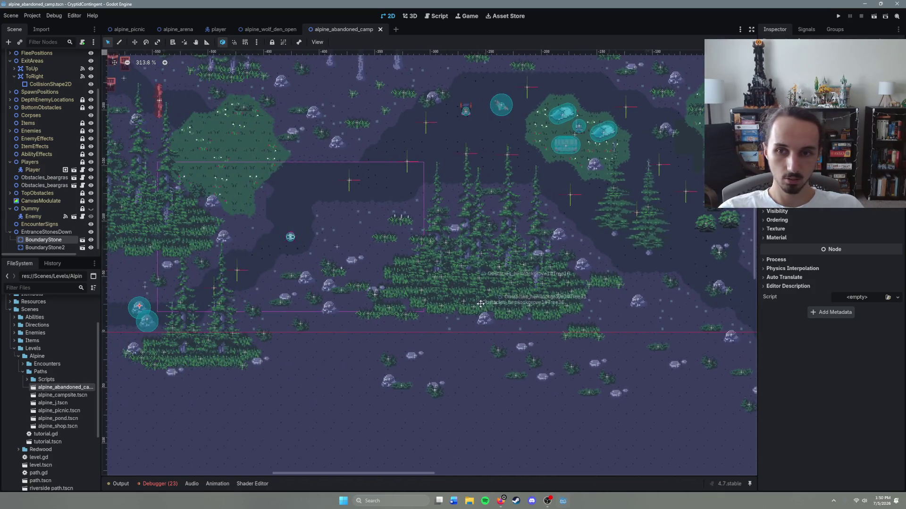
pyautogui.hscroll(-2, 503, 283)
pyautogui.hotkey('ctrl', 's')
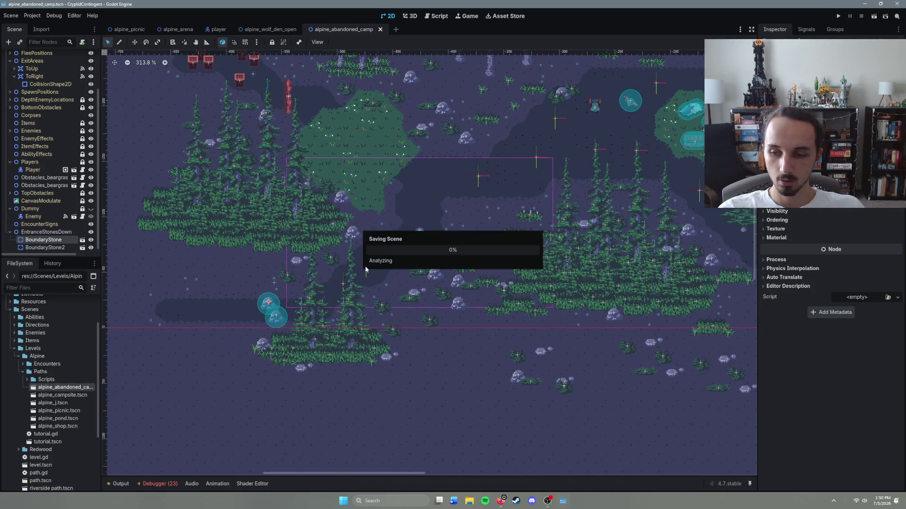
pyautogui.doubleClick(71, 396)
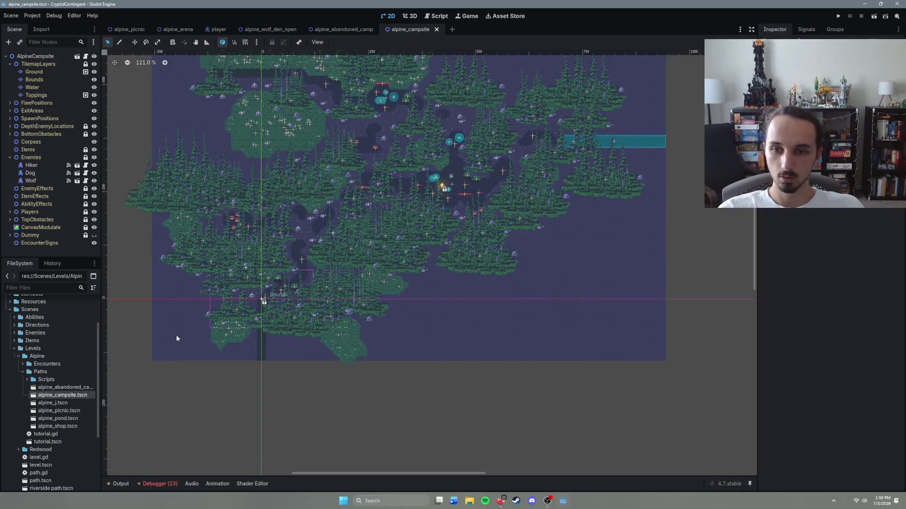
# Paste the EntranceStonesDown stone pair onto the campsite's lower path, cancelling a stray BoundaryStone2 move.
pyautogui.hscroll(-1, 285, 312)
pyautogui.scroll(8, 285, 313)
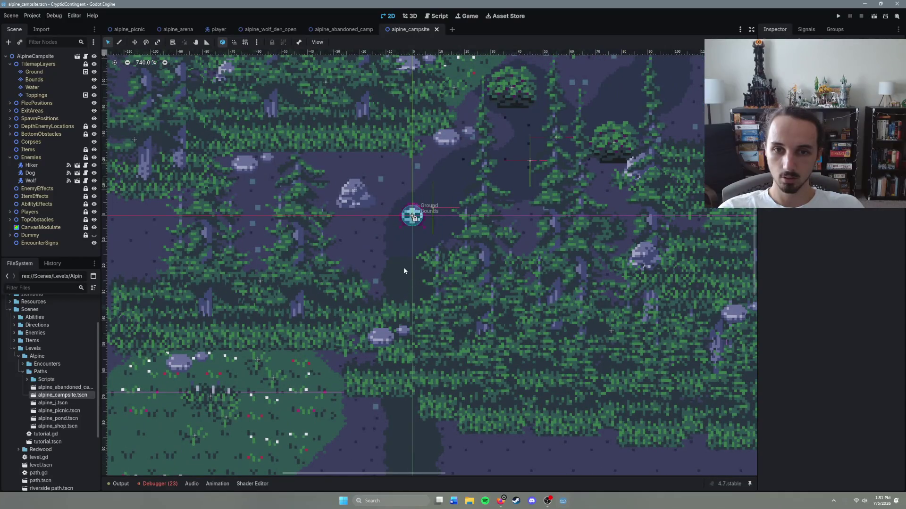
pyautogui.rightClick(405, 257)
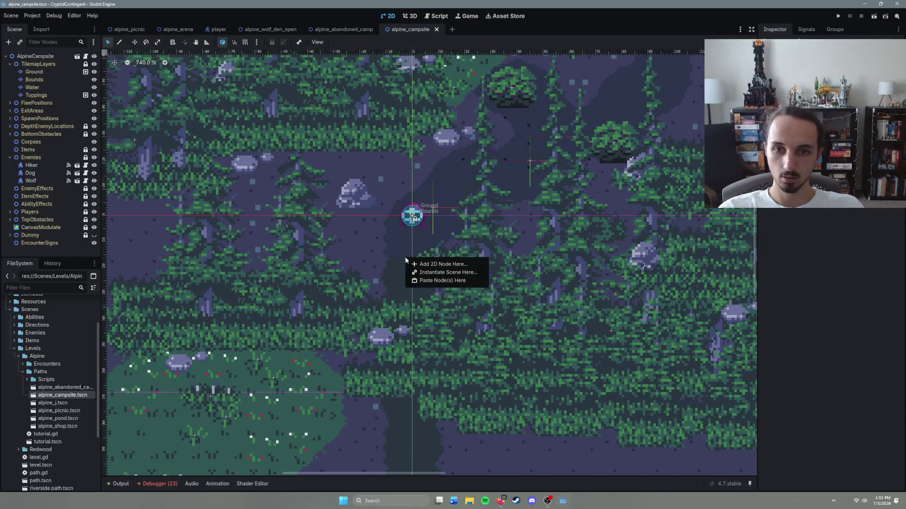
pyautogui.click(437, 278)
pyautogui.moveTo(426, 324)
pyautogui.mouseDown()
pyautogui.moveTo(431, 269)
pyautogui.moveTo(407, 257)
pyautogui.moveTo(415, 200)
pyautogui.mouseUp()
pyautogui.press('Escape')
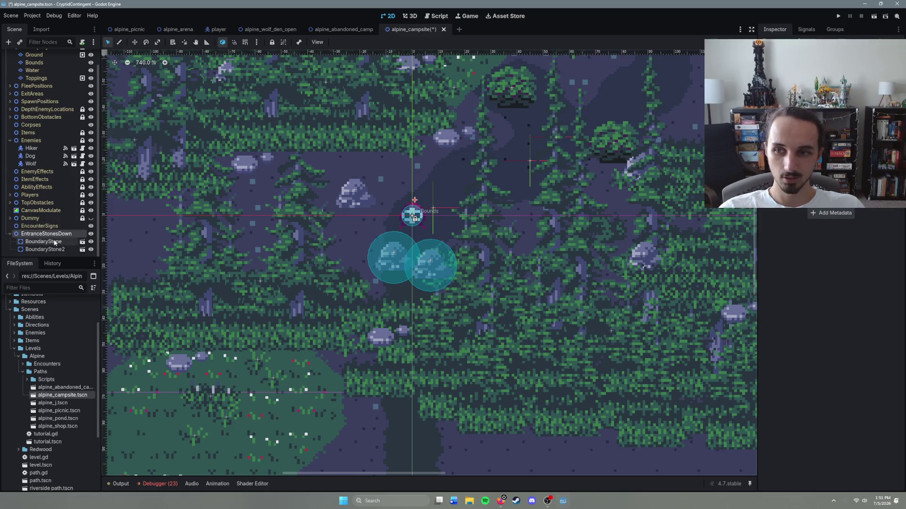
# In alpine_abandoned_camp, nest EntranceStonesDown under BottomObstacles, collapse it, and save the scene.
pyautogui.click(342, 29)
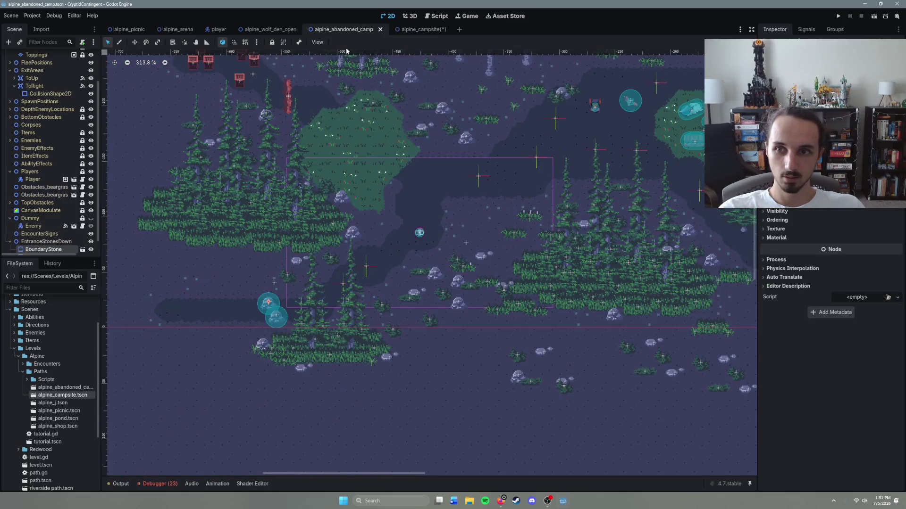
pyautogui.scroll(3, 153, 272)
pyautogui.scroll(-1, 33, 236)
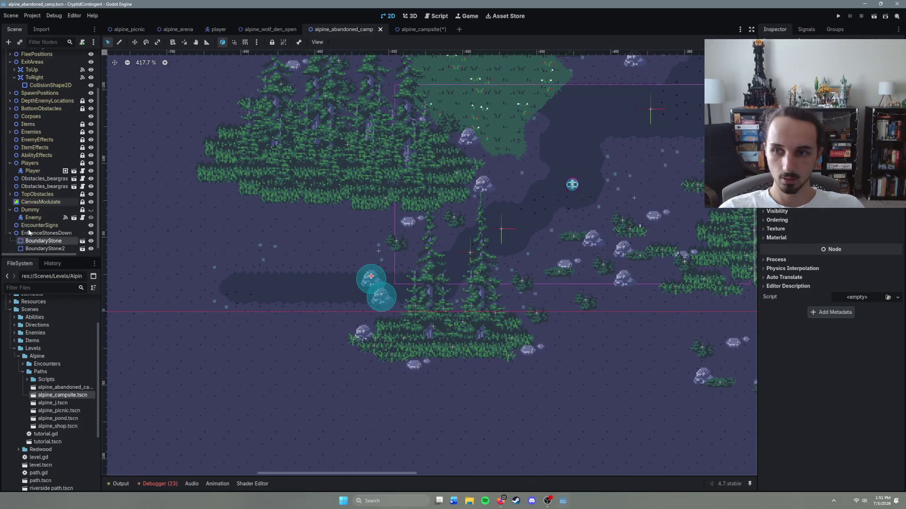
pyautogui.moveTo(43, 229)
pyautogui.mouseDown()
pyautogui.moveTo(38, 222)
pyautogui.moveTo(53, 208)
pyautogui.moveTo(41, 154)
pyautogui.mouseUp()
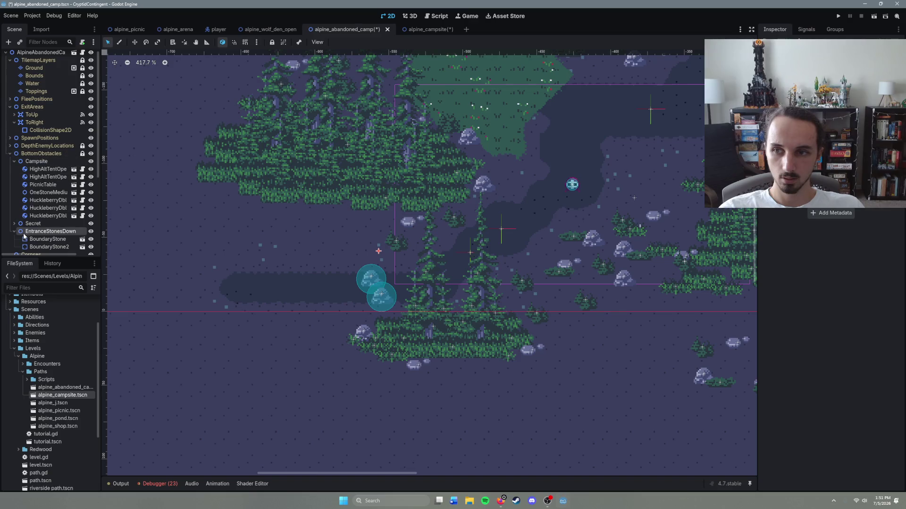
pyautogui.click(14, 232)
pyautogui.hotkey('ctrl', 's')
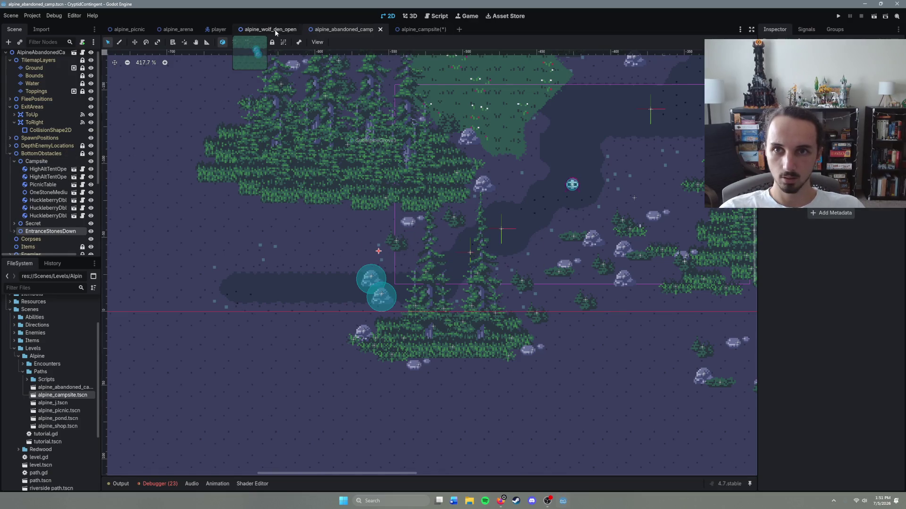
pyautogui.click(67, 389)
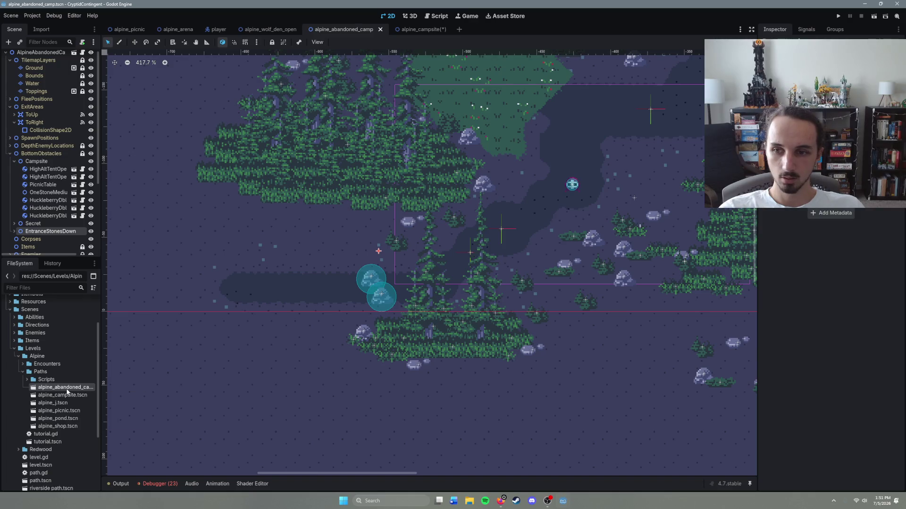
# Check the alpine_wolf_den_open scene for reference, then switch to alpine_campsite.
pyautogui.click(280, 29)
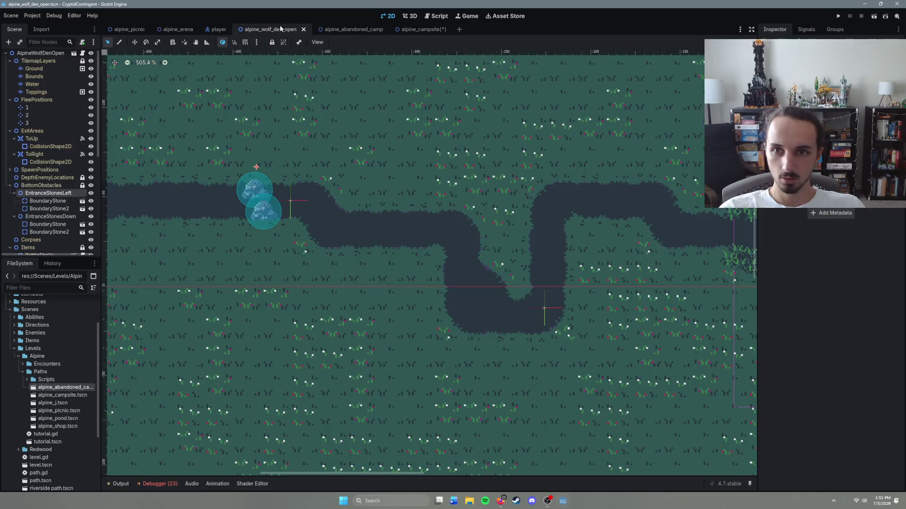
pyautogui.click(344, 29)
pyautogui.click(423, 29)
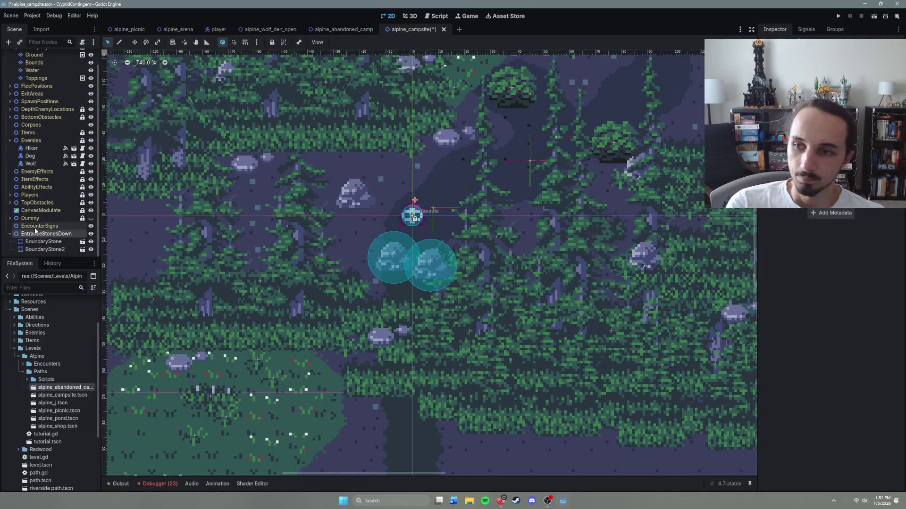
# Nest the campsite's EntranceStonesDown under BottomObstacles and save the scene.
pyautogui.moveTo(40, 236); pyautogui.dragTo(44, 118)
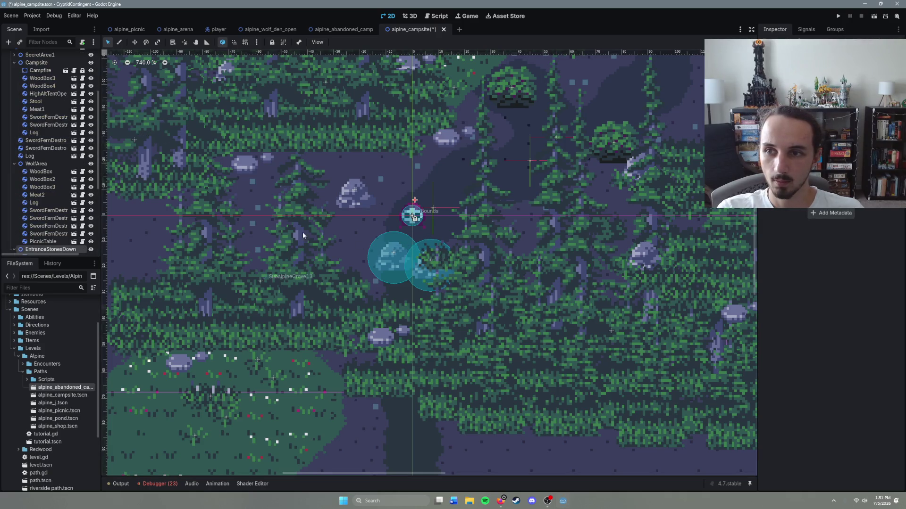
pyautogui.hotkey('ctrl', 's')
pyautogui.scroll(-5, 512, 231)
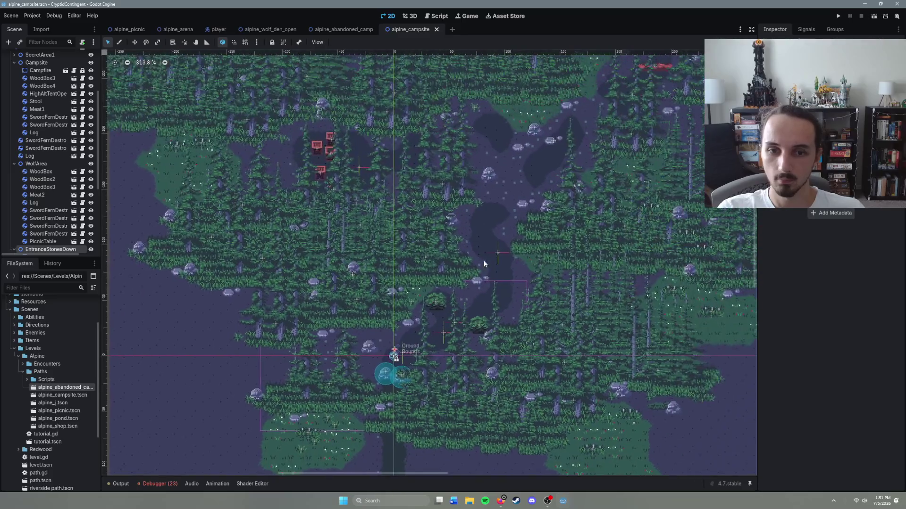
pyautogui.scroll(10, 484, 283)
pyautogui.hscroll(-10, 484, 283)
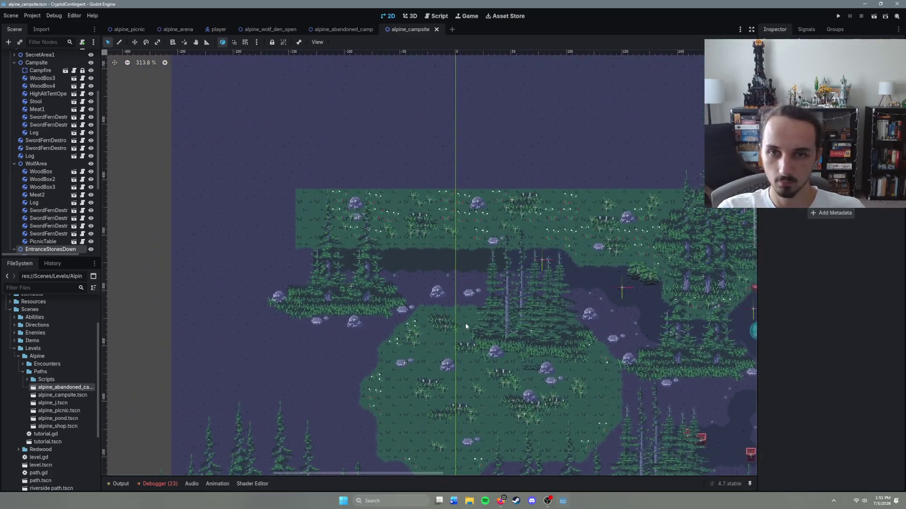
pyautogui.scroll(5, 450, 300)
# Paste a second stone pair, EntranceStonesDown2, at the upper path entrance, align both stones, and save.
pyautogui.rightClick(417, 232)
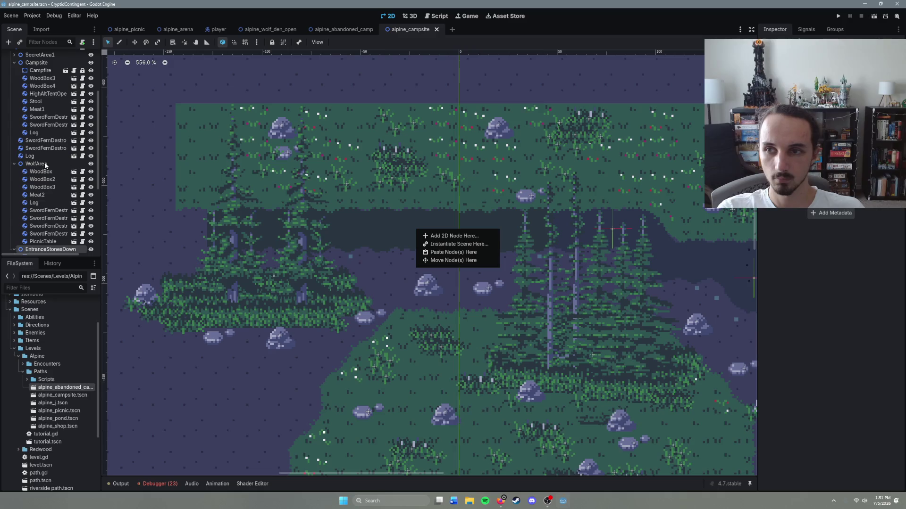
pyautogui.scroll(-3, 38, 198)
pyautogui.scroll(8, 19, 188)
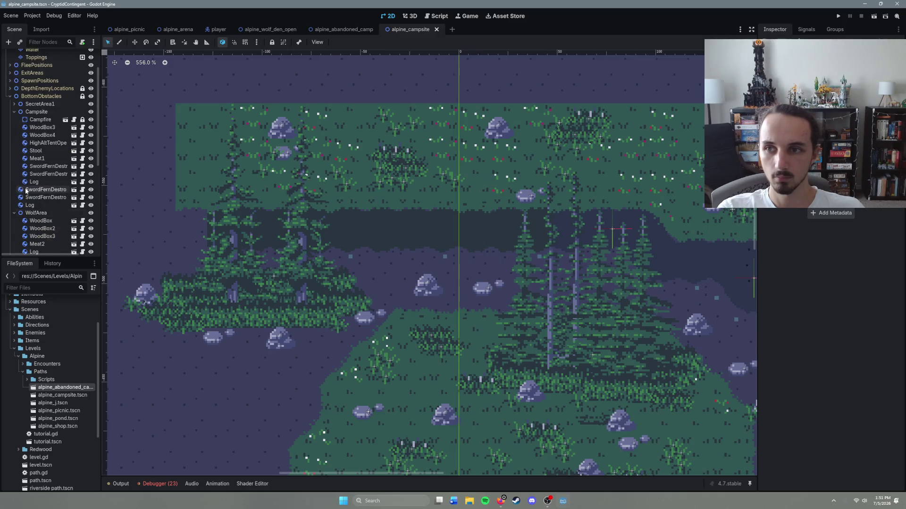
pyautogui.rightClick(437, 229)
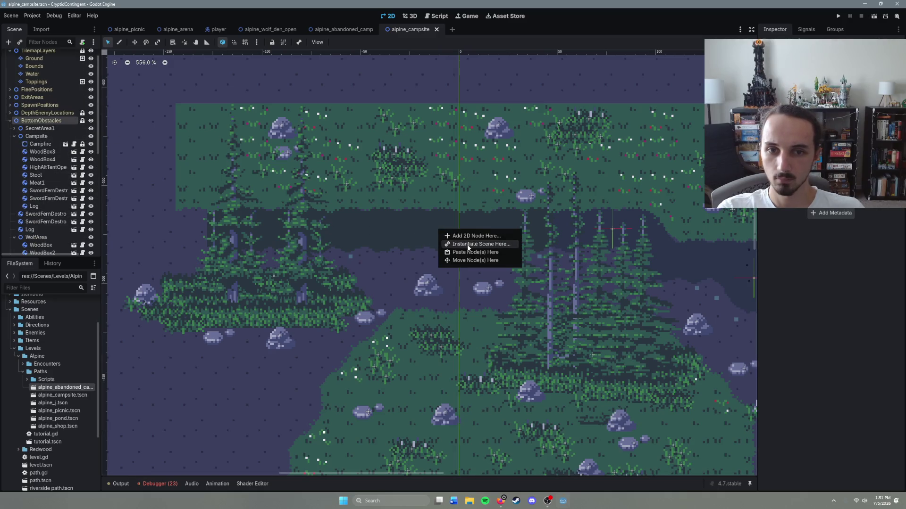
pyautogui.click(465, 250)
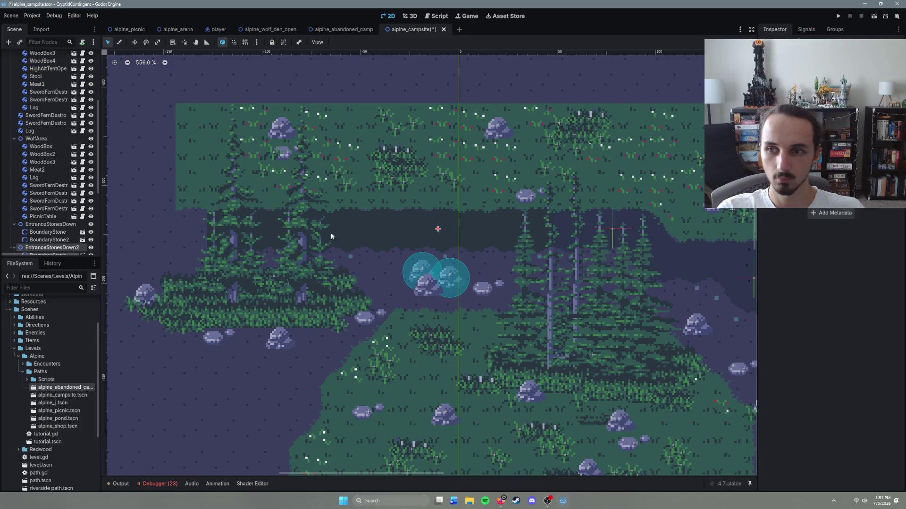
pyautogui.scroll(-5, 87, 221)
pyautogui.moveTo(437, 275)
pyautogui.mouseDown()
pyautogui.moveTo(434, 216)
pyautogui.moveTo(455, 211)
pyautogui.moveTo(441, 241)
pyautogui.moveTo(555, 250)
pyautogui.mouseUp()
pyautogui.click(421, 221)
pyautogui.moveTo(421, 224)
pyautogui.mouseDown()
pyautogui.moveTo(537, 214)
pyautogui.moveTo(541, 226)
pyautogui.mouseUp()
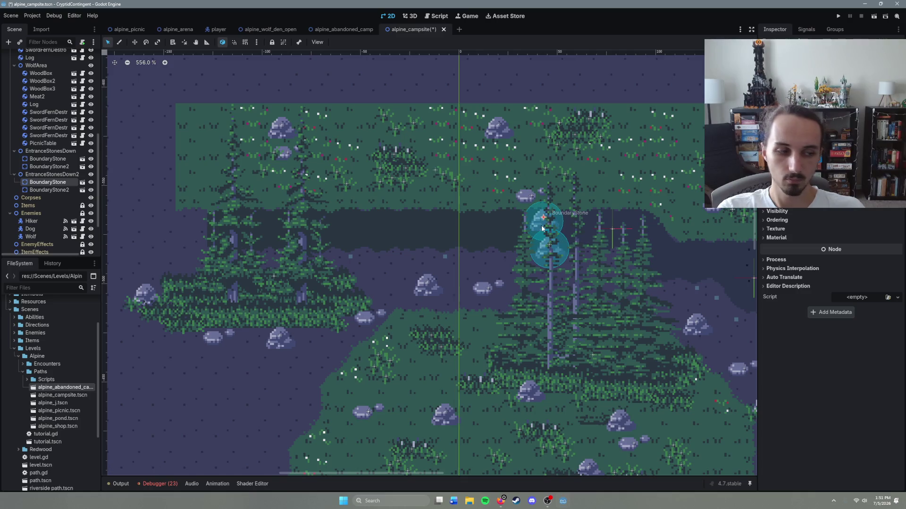
pyautogui.hotkey('ctrl', 's')
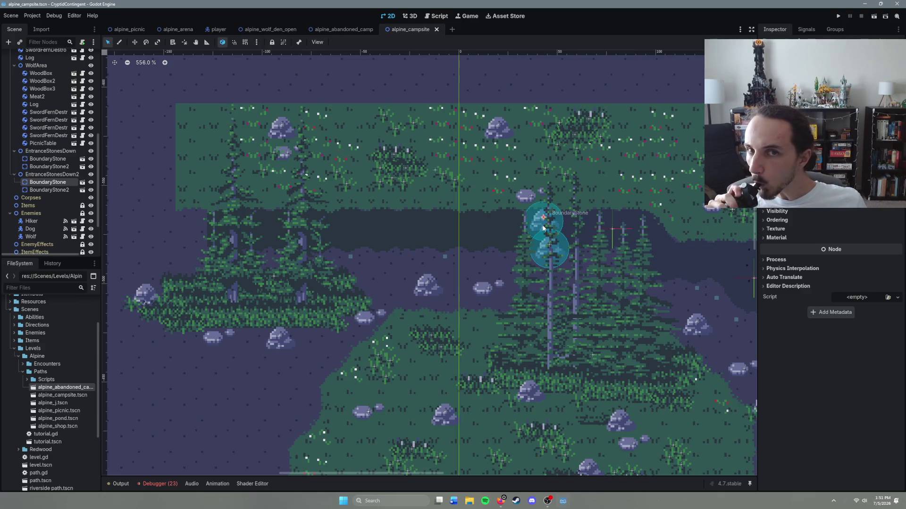
# Open the alpine_j scene and expand its BottomObstacles group.
pyautogui.doubleClick(65, 404)
pyautogui.scroll(4, 412, 284)
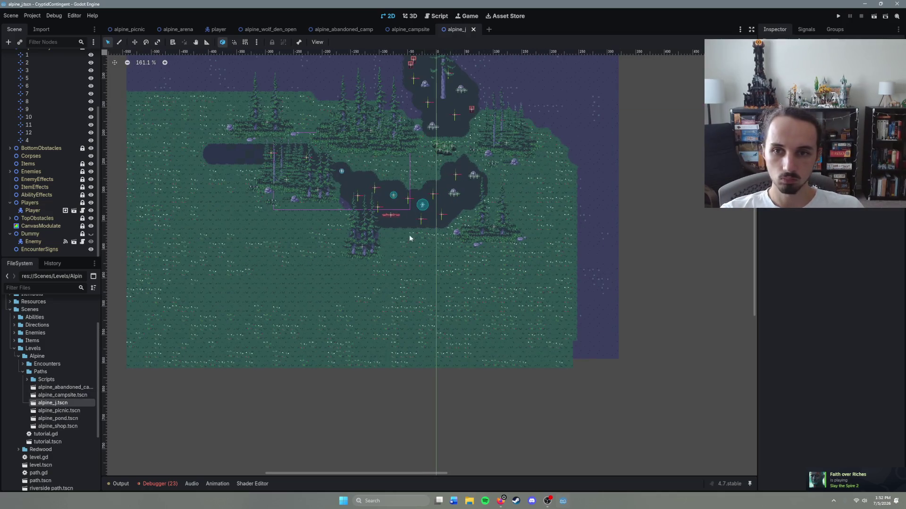
pyautogui.scroll(-3, 409, 234)
pyautogui.scroll(3, 372, 281)
pyautogui.scroll(6, 372, 281)
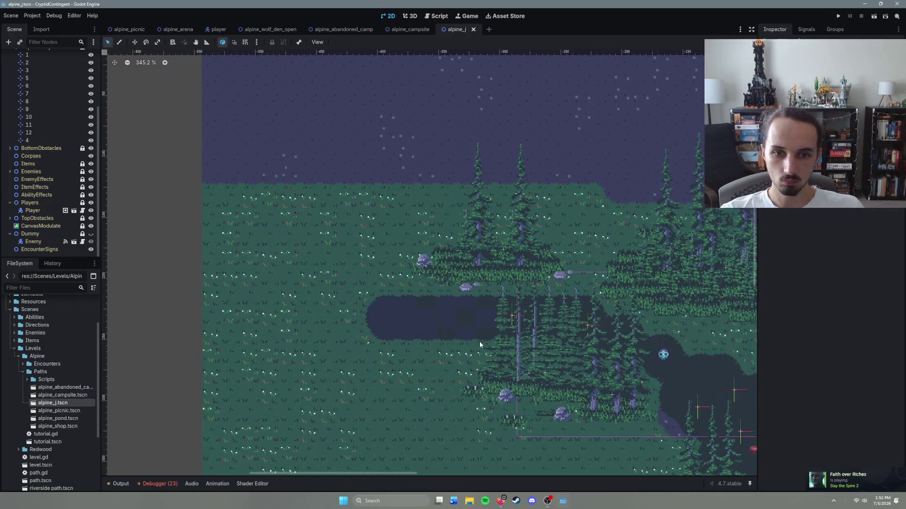
pyautogui.scroll(-4, 445, 298)
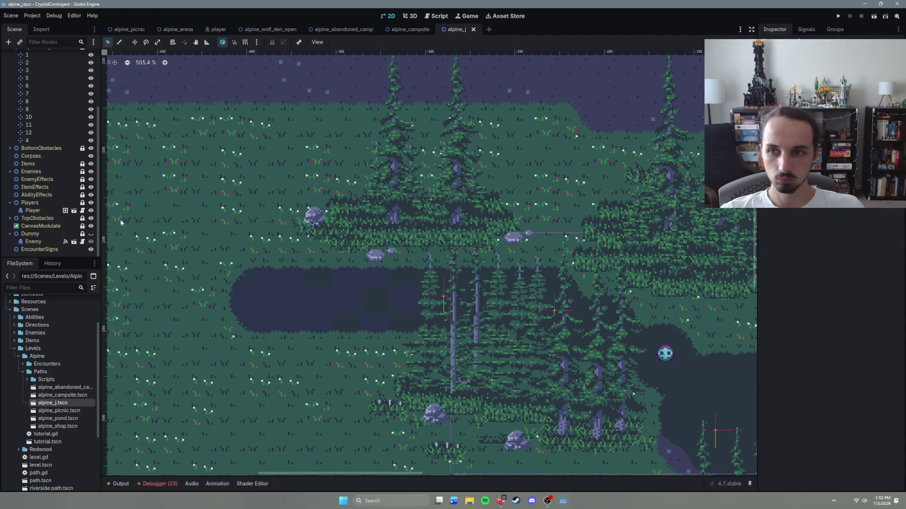
pyautogui.scroll(5, 11, 124)
pyautogui.click(10, 125)
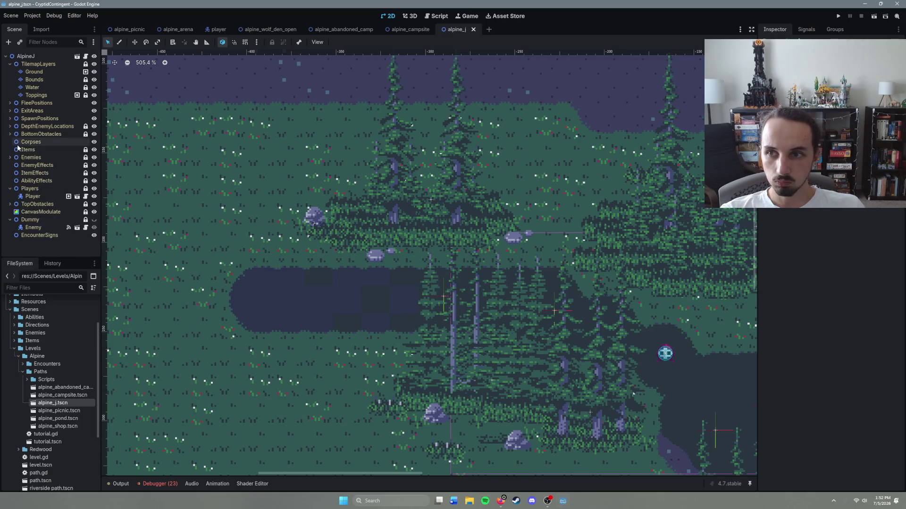
pyautogui.click(9, 135)
pyautogui.scroll(-8, 50, 187)
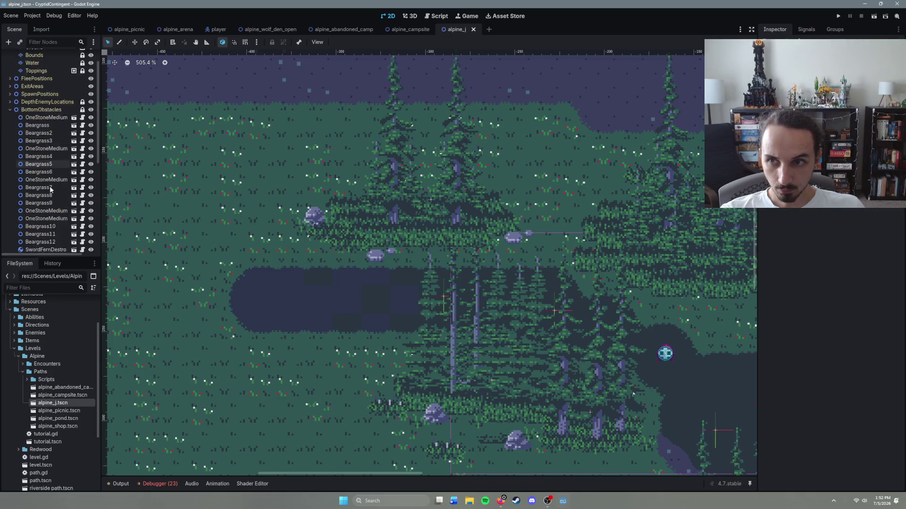
pyautogui.scroll(8, 50, 187)
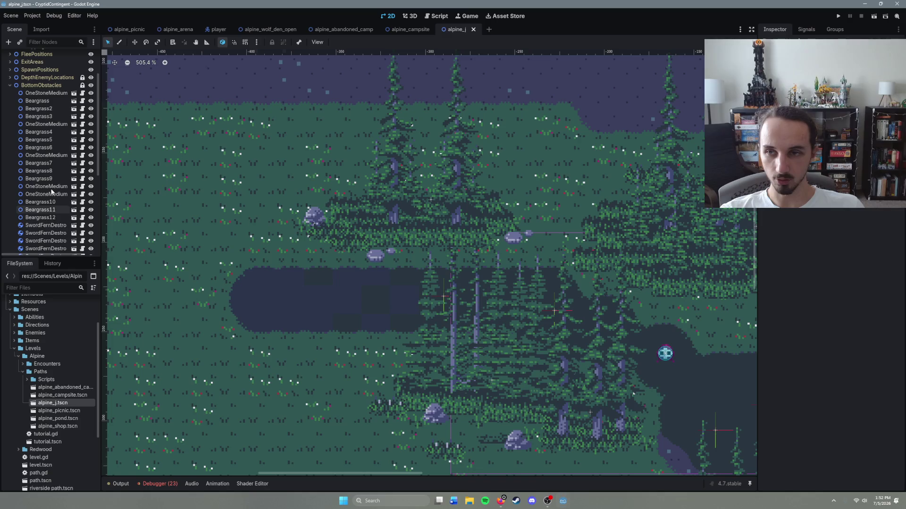
pyautogui.rightClick(44, 85)
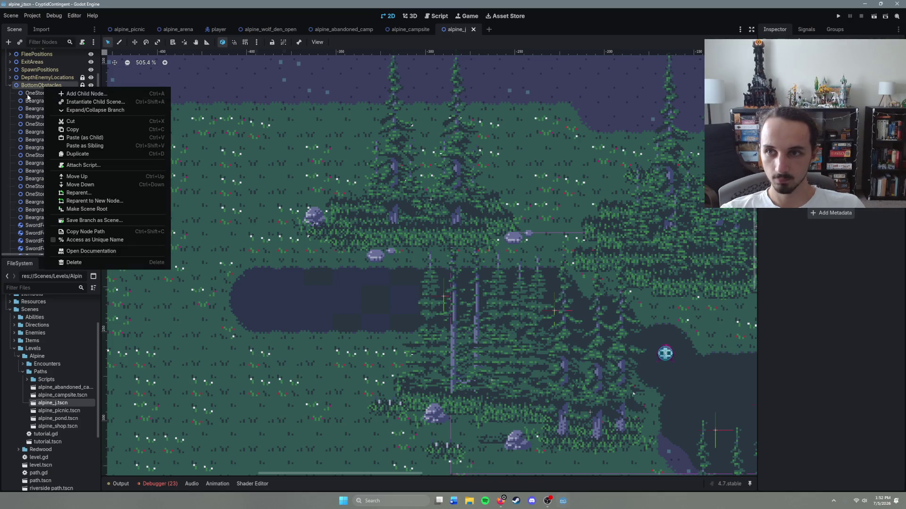
pyautogui.click(30, 93)
# Paste EntranceStonesDown at the dark path entrance, add a third boundary stone to close the gap, and save.
pyautogui.rightClick(400, 300)
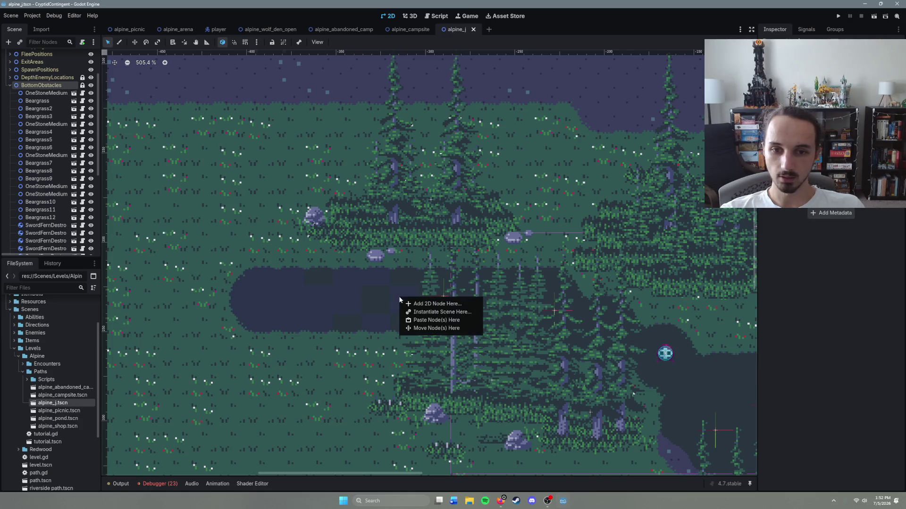
pyautogui.click(435, 320)
pyautogui.moveTo(402, 345)
pyautogui.mouseDown()
pyautogui.moveTo(403, 315)
pyautogui.moveTo(417, 321)
pyautogui.moveTo(398, 317)
pyautogui.moveTo(419, 297)
pyautogui.moveTo(418, 323)
pyautogui.moveTo(412, 274)
pyautogui.moveTo(405, 313)
pyautogui.moveTo(439, 304)
pyautogui.moveTo(418, 302)
pyautogui.moveTo(420, 295)
pyautogui.mouseUp()
pyautogui.scroll(3, 406, 311)
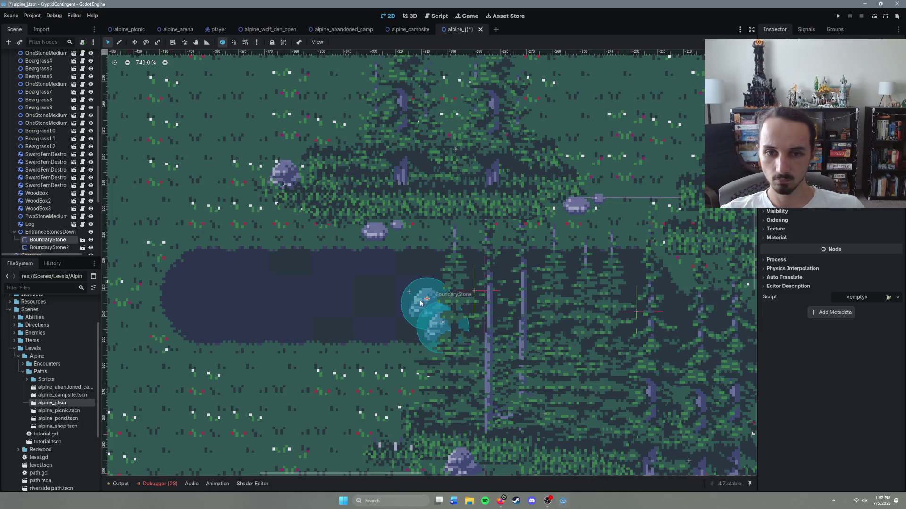
pyautogui.hotkey('ctrl', 'd')
pyautogui.moveTo(421, 303); pyautogui.dragTo(434, 263)
pyautogui.moveTo(536, 290); pyautogui.dragTo(484, 291)
pyautogui.hotkey('ctrl', 's')
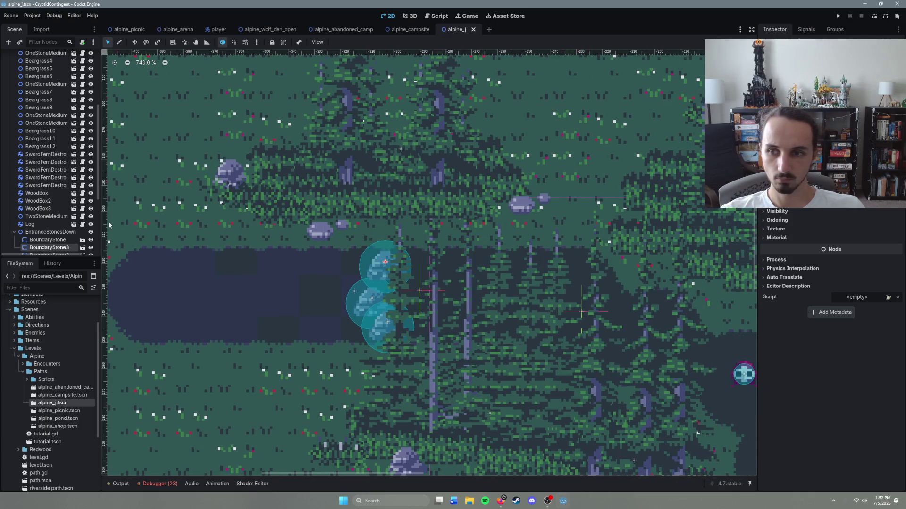
pyautogui.click(14, 232)
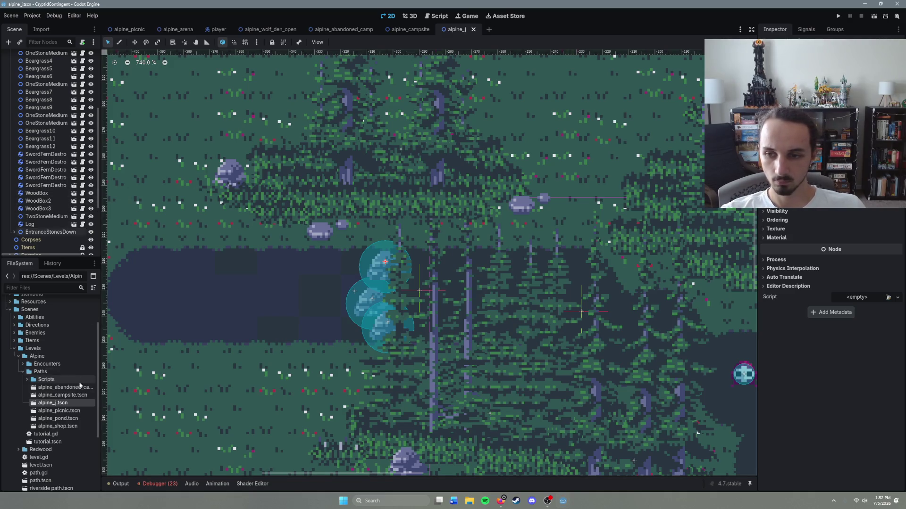
pyautogui.scroll(5, 47, 238)
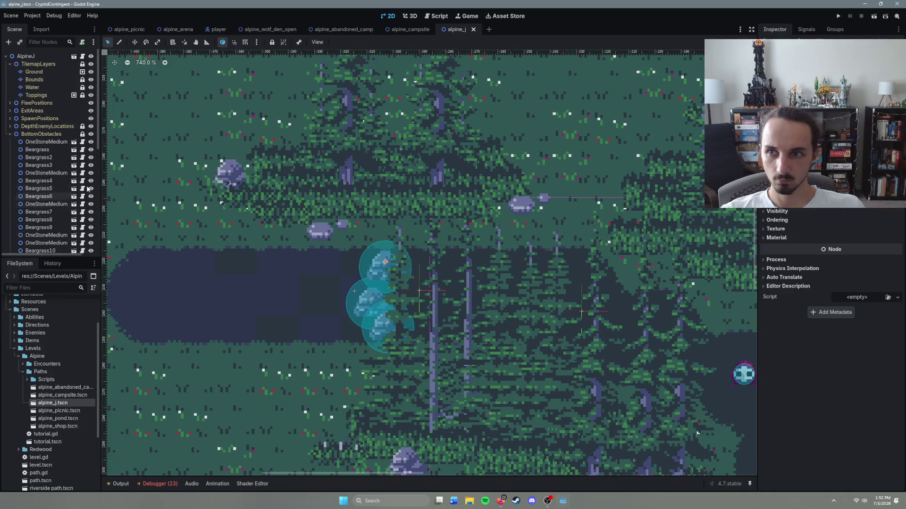
# Open alpine_picnic, paste a boundary-stone group under BottomObstacles across the left entrance, and save.
pyautogui.doubleClick(66, 410)
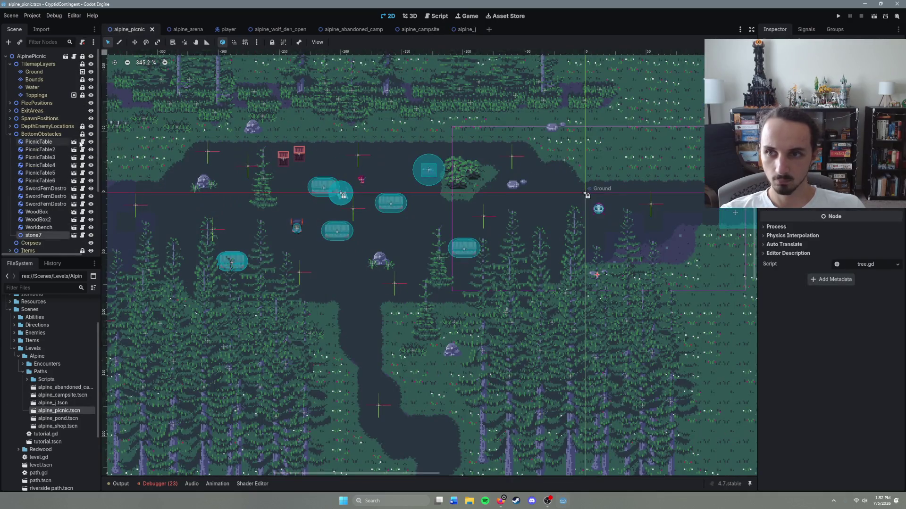
pyautogui.click(42, 134)
pyautogui.scroll(-1, 470, 297)
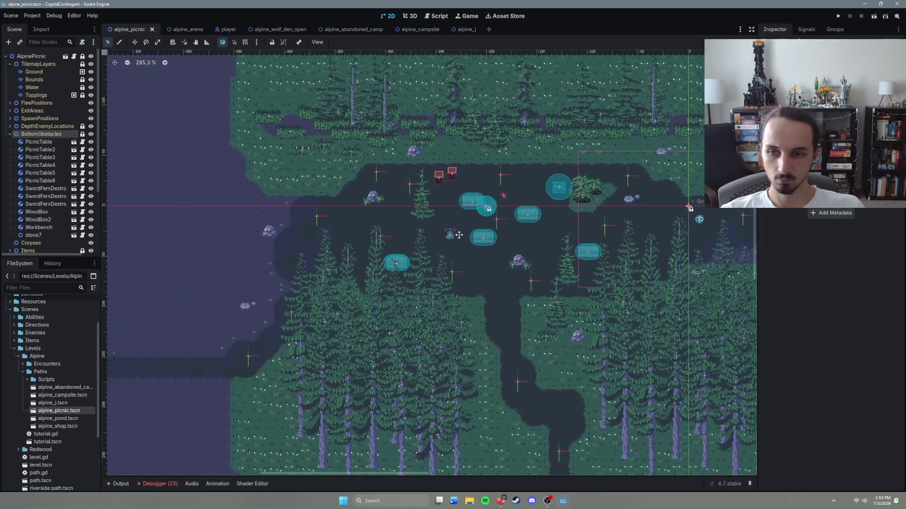
pyautogui.hscroll(-5, 471, 298)
pyautogui.scroll(5, 470, 297)
pyautogui.rightClick(337, 276)
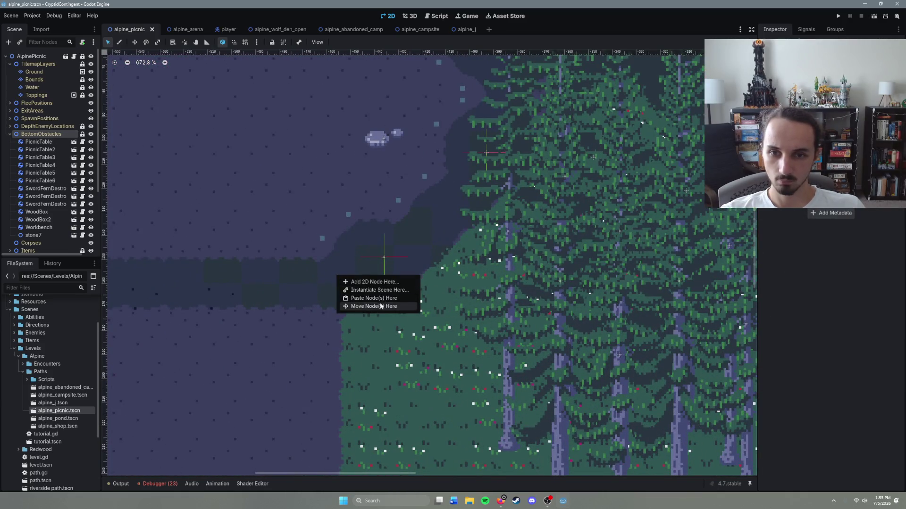
pyautogui.click(377, 300)
pyautogui.moveTo(329, 338); pyautogui.dragTo(338, 270)
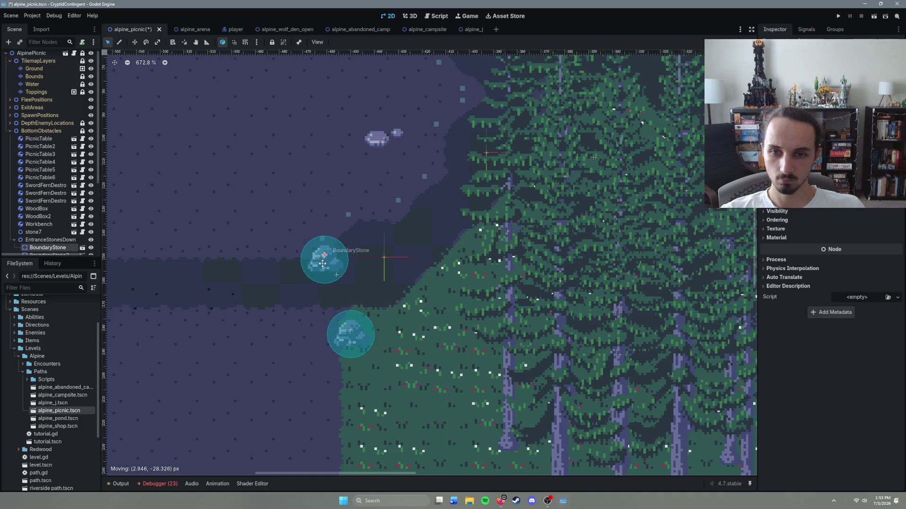
pyautogui.moveTo(355, 344)
pyautogui.mouseDown()
pyautogui.moveTo(368, 304)
pyautogui.moveTo(403, 294)
pyautogui.moveTo(352, 313)
pyautogui.moveTo(355, 298)
pyautogui.mouseUp()
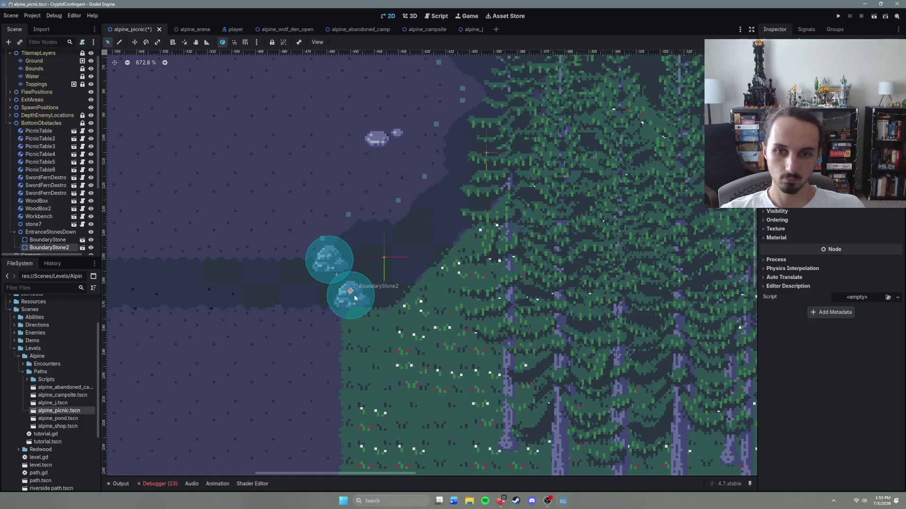
pyautogui.moveTo(327, 265); pyautogui.dragTo(332, 269)
pyautogui.hotkey('ctrl', 's')
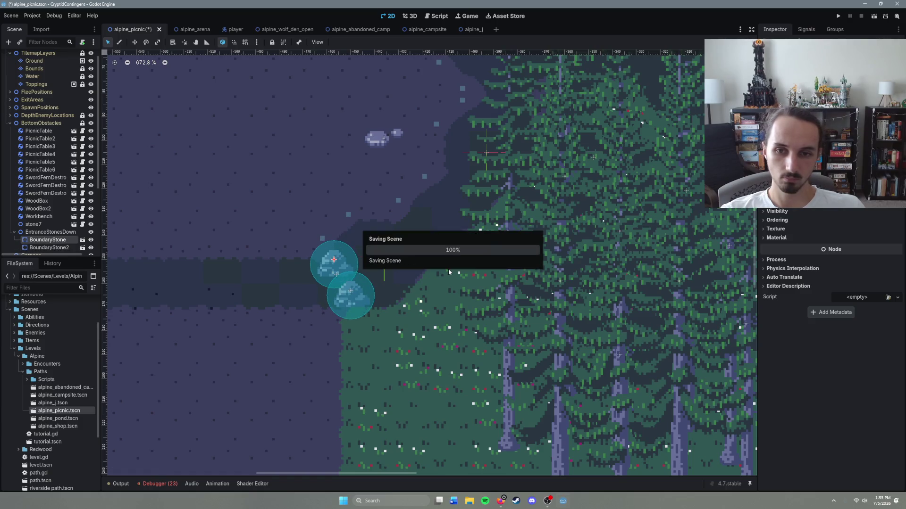
# Paste a second group, EntranceStonesDown2, into the bottom path entrance and save.
pyautogui.scroll(-5, 269, 257)
pyautogui.hscroll(3, 269, 257)
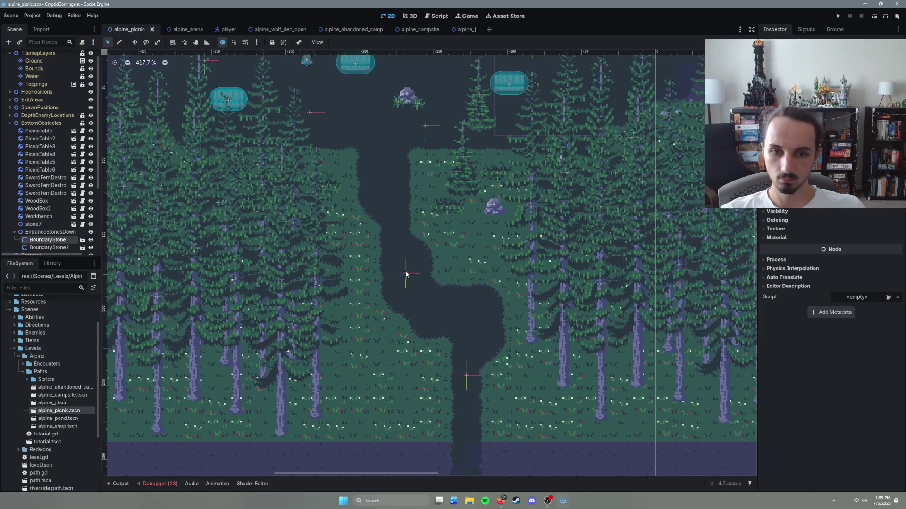
pyautogui.click(147, 176)
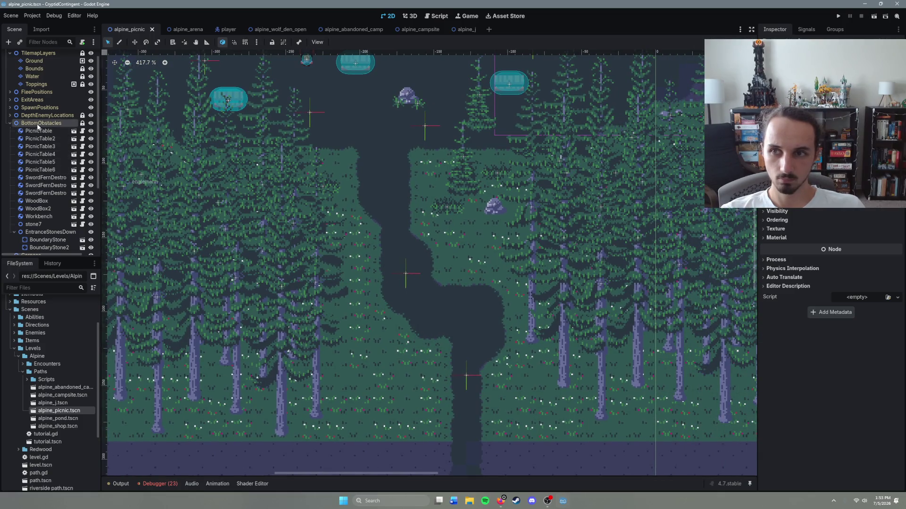
pyautogui.scroll(4, 444, 278)
pyautogui.scroll(3, 434, 233)
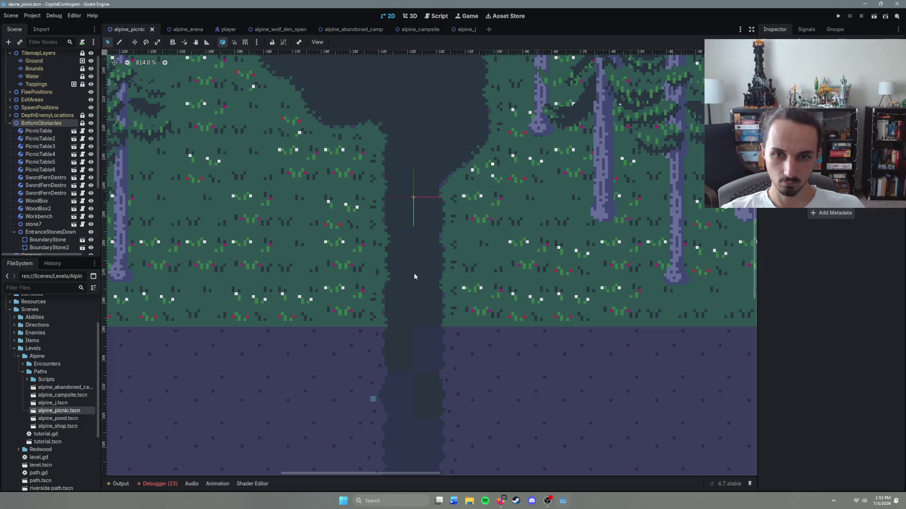
pyautogui.rightClick(413, 277)
pyautogui.click(445, 297)
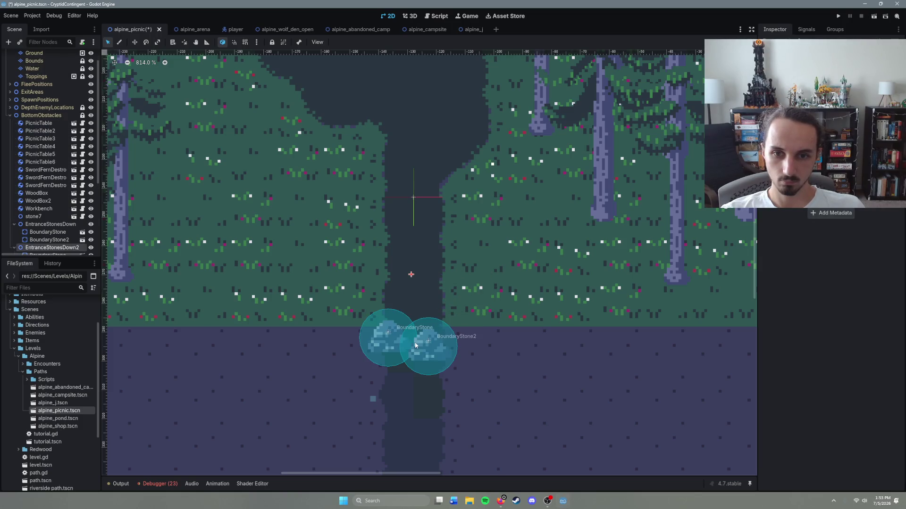
pyautogui.moveTo(413, 283); pyautogui.dragTo(419, 231)
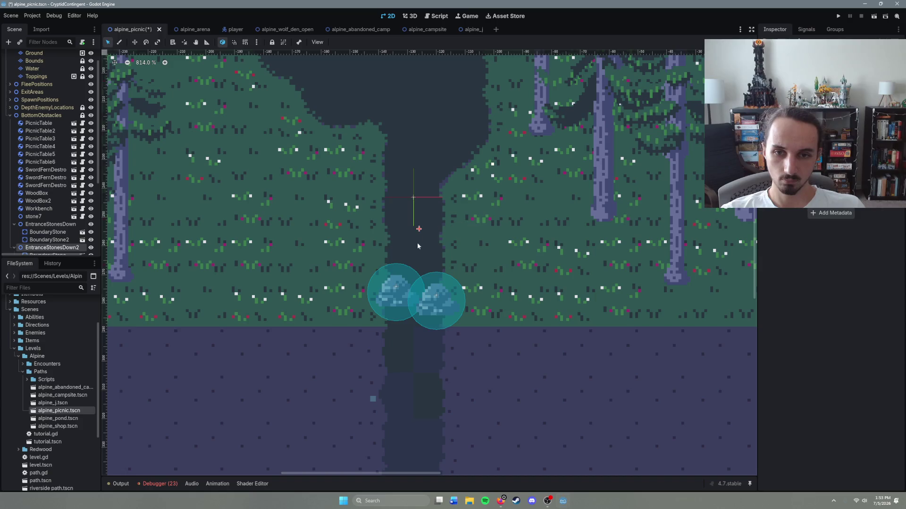
pyautogui.hotkey('ctrl', 's')
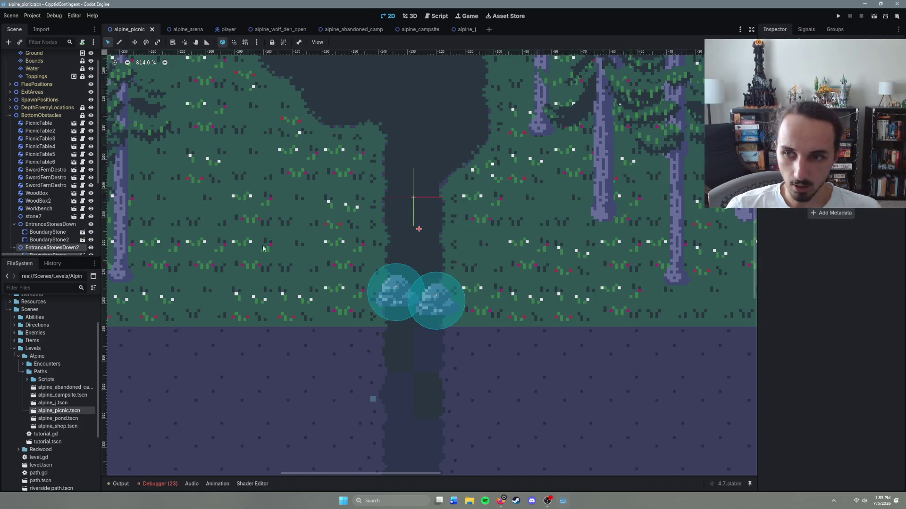
pyautogui.scroll(-3, 19, 166)
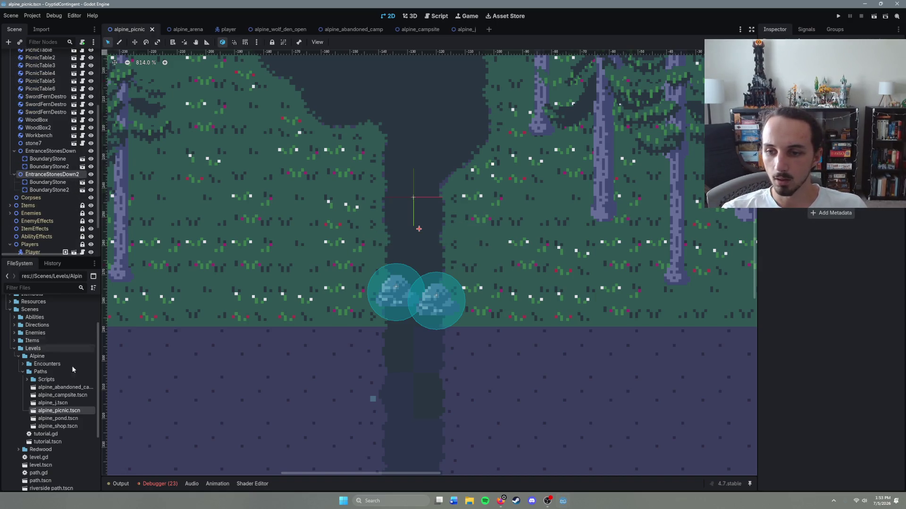
# Open alpine_pond, paste the entrance stones across the pond path, add an extra stone, and save.
pyautogui.doubleClick(58, 419)
pyautogui.scroll(4, 248, 306)
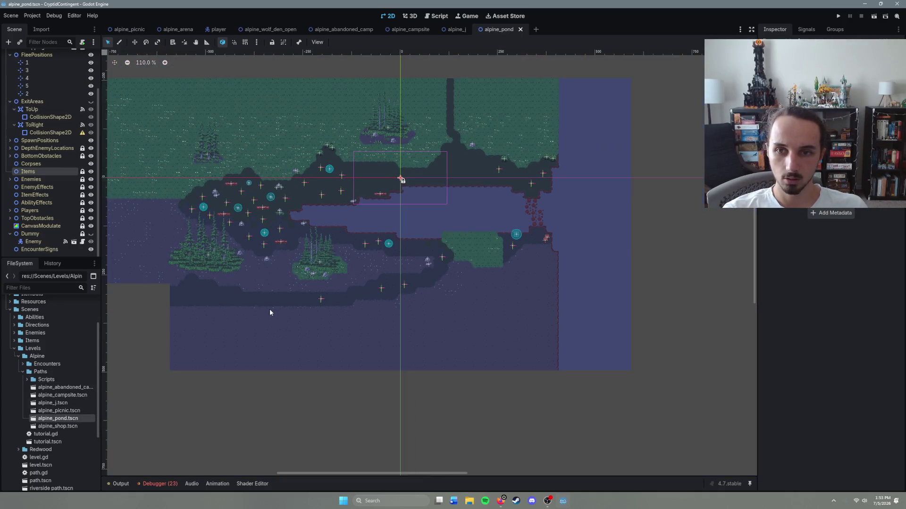
pyautogui.scroll(5, 382, 347)
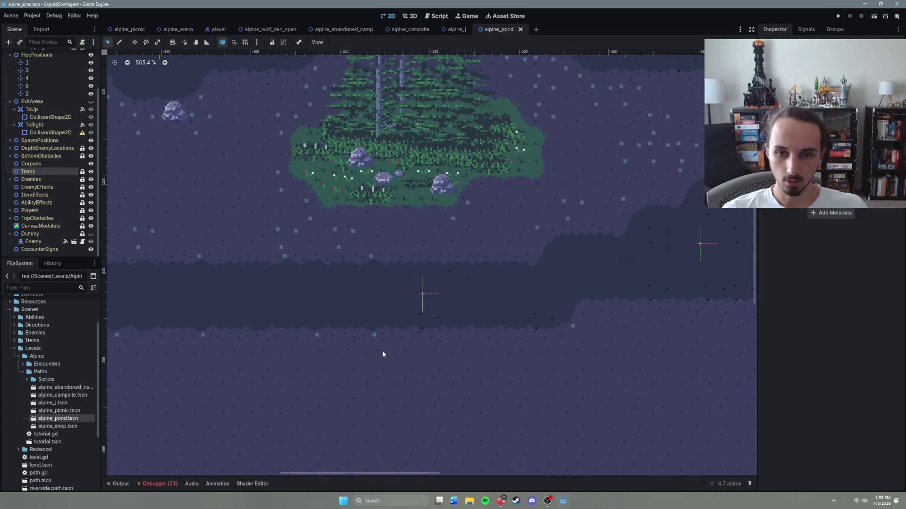
pyautogui.rightClick(383, 289)
pyautogui.click(335, 290)
pyautogui.rightClick(365, 297)
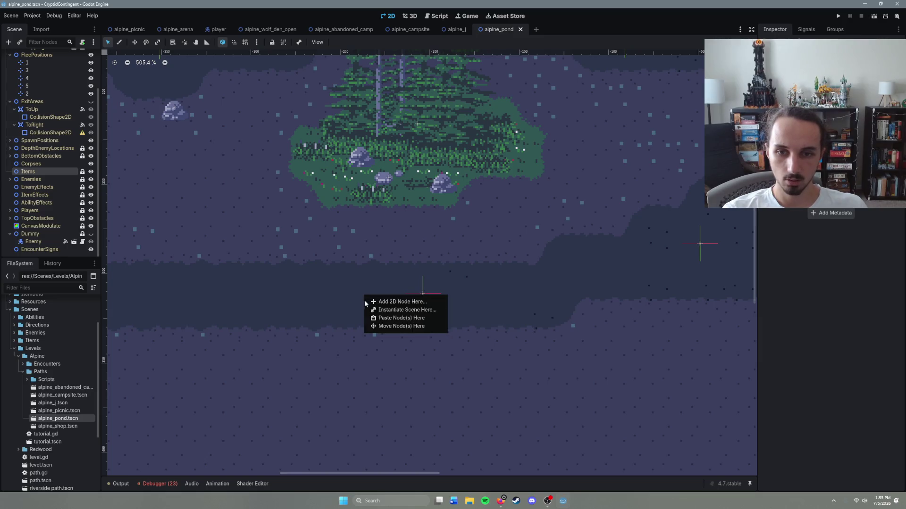
pyautogui.click(386, 319)
pyautogui.moveTo(351, 336); pyautogui.dragTo(352, 272)
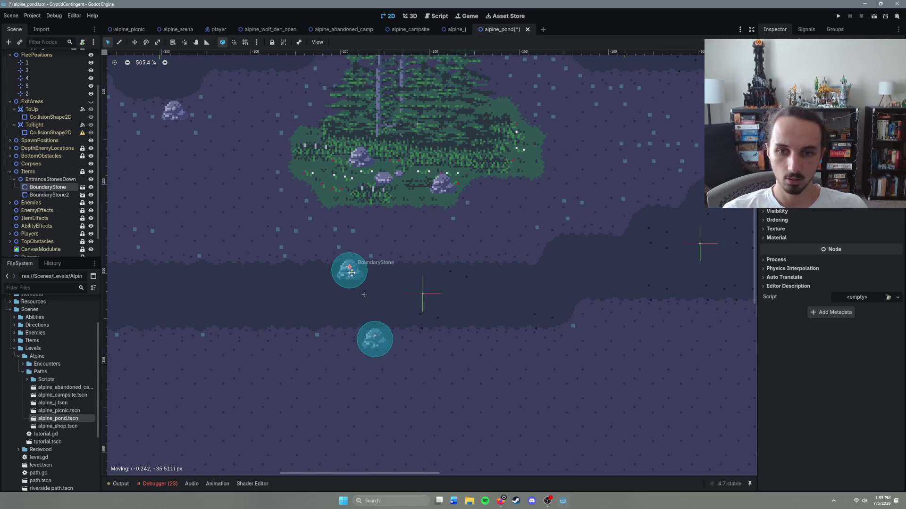
pyautogui.moveTo(378, 348)
pyautogui.mouseDown()
pyautogui.moveTo(371, 293)
pyautogui.moveTo(357, 311)
pyautogui.moveTo(373, 321)
pyautogui.moveTo(347, 336)
pyautogui.mouseUp()
pyautogui.hotkey('ctrl', 'd')
pyautogui.hotkey('ctrl', 'd')
pyautogui.hotkey('ctrl', 'd')
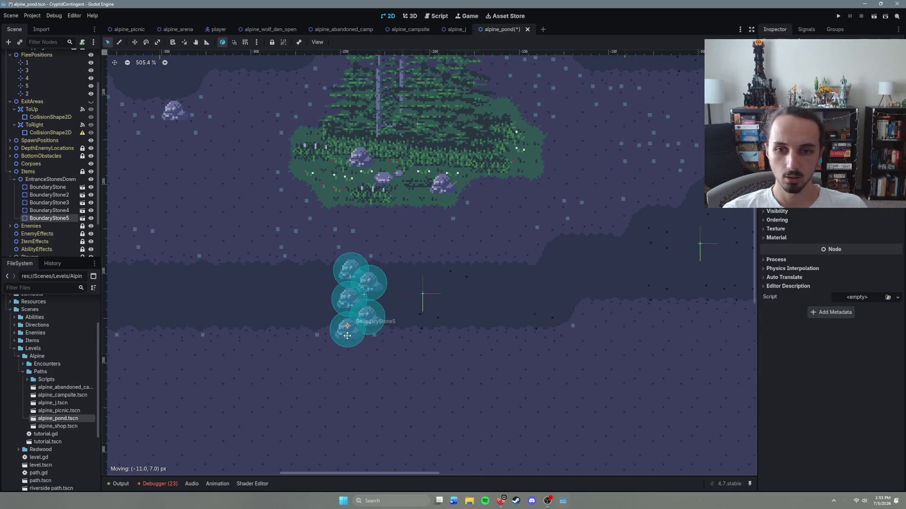
pyautogui.hotkey('ctrl', 's')
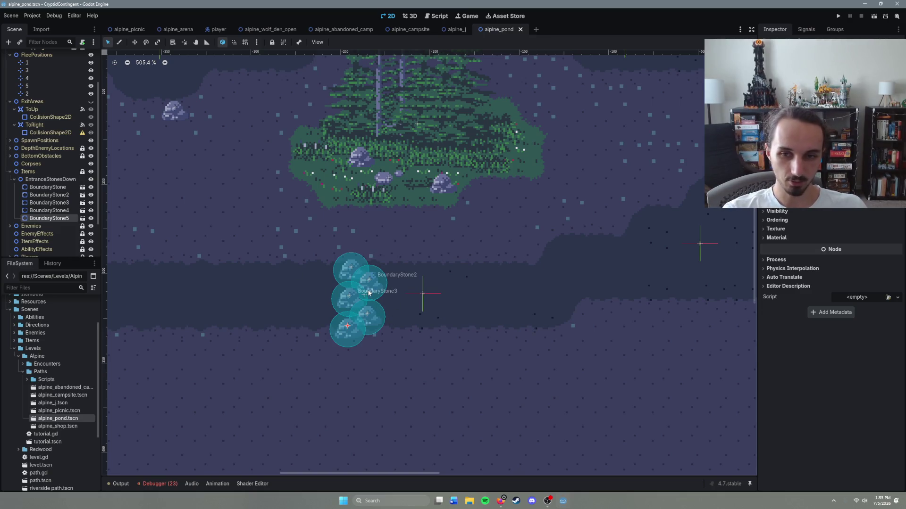
# Delete the surplus BoundaryStone2 from the stone line and save.
pyautogui.scroll(-4, 395, 299)
pyautogui.scroll(3, 396, 310)
pyautogui.click(380, 311)
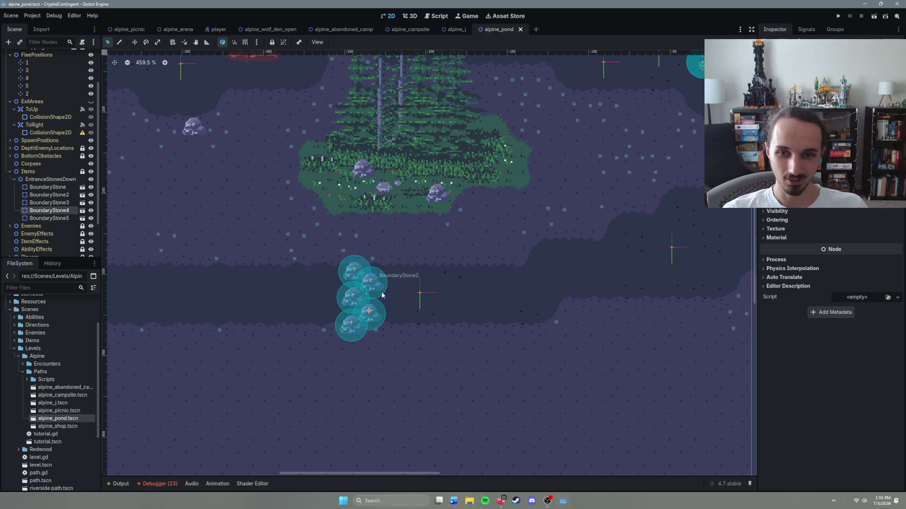
pyautogui.click(384, 285)
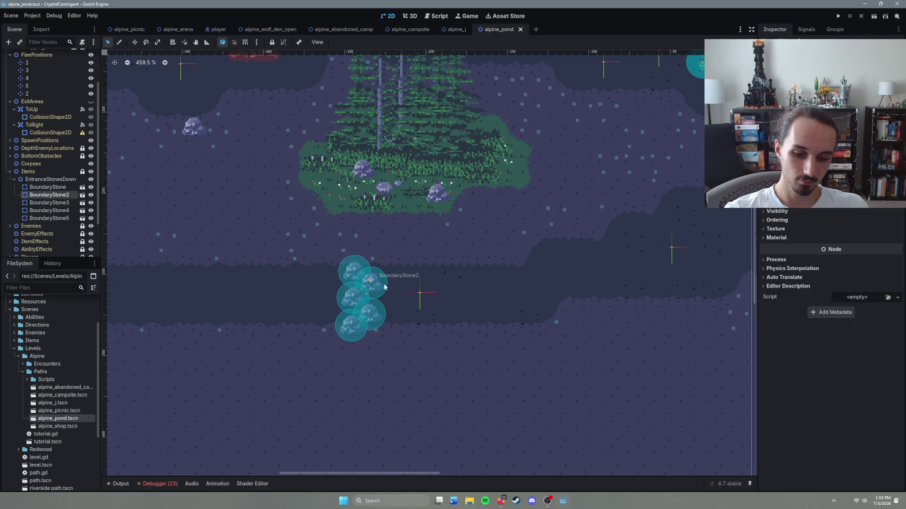
pyautogui.press('Delete')
pyautogui.click(434, 261)
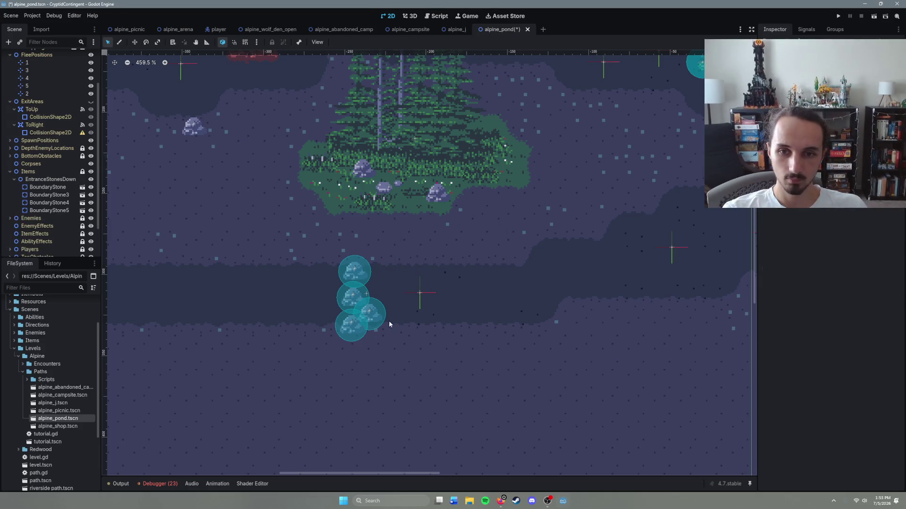
pyautogui.hotkey('ctrl', 's')
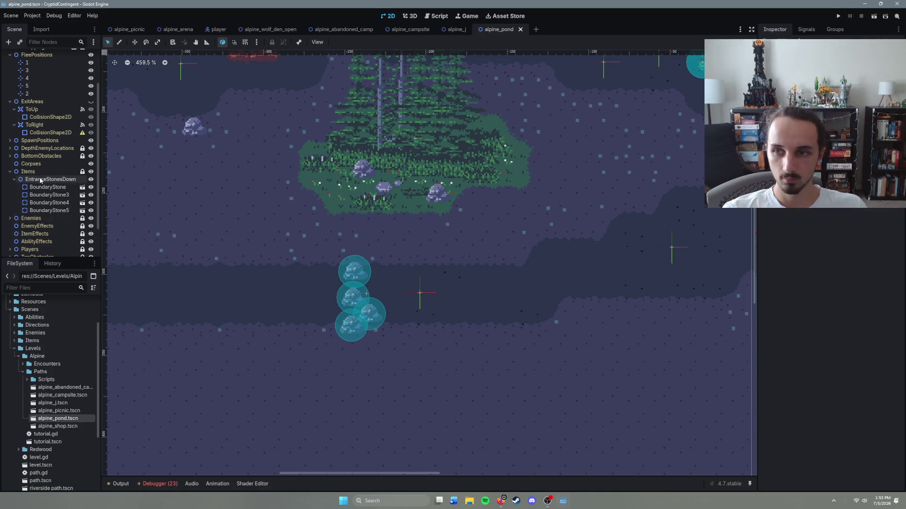
# Move EntranceStonesDown out of Items into the obstacles and save.
pyautogui.moveTo(50, 180)
pyautogui.mouseDown()
pyautogui.moveTo(38, 210)
pyautogui.moveTo(38, 160)
pyautogui.mouseUp()
pyautogui.scroll(-3, 51, 211)
pyautogui.hotkey('ctrl', 's')
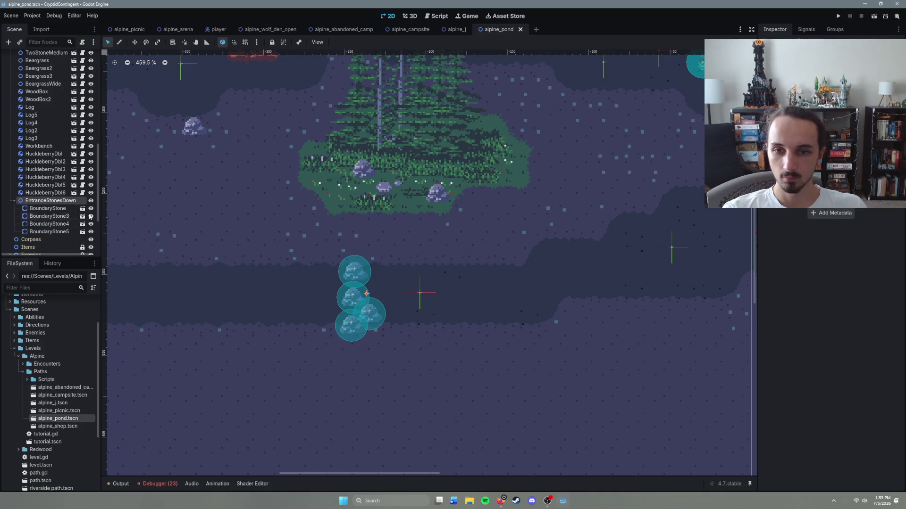
# Open alpine_shop and center the view on the lower corridor entrance.
pyautogui.doubleClick(55, 427)
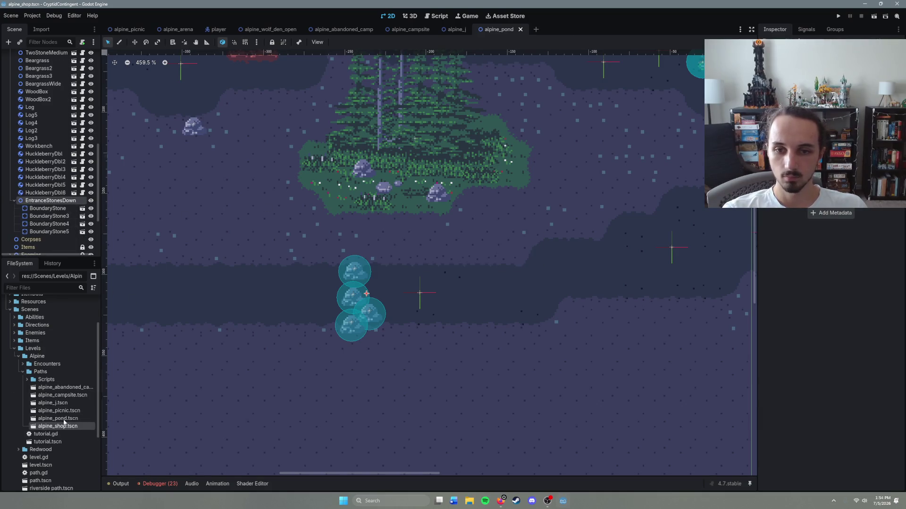
pyautogui.scroll(-1, 240, 340)
pyautogui.moveTo(239, 339)
pyautogui.mouseDown()
pyautogui.moveTo(384, 279)
pyautogui.moveTo(461, 268)
pyautogui.mouseUp()
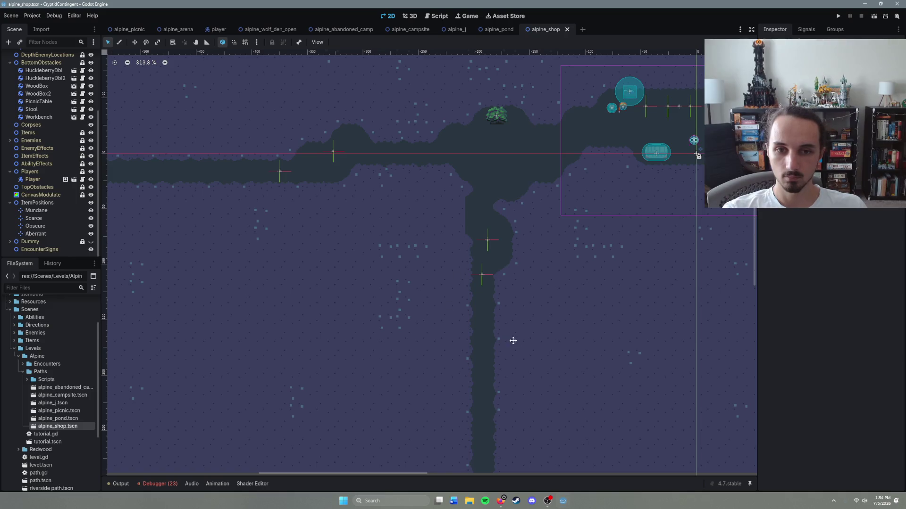
pyautogui.moveTo(512, 340); pyautogui.dragTo(422, 290)
pyautogui.scroll(3, 422, 289)
pyautogui.moveTo(436, 234); pyautogui.dragTo(403, 311)
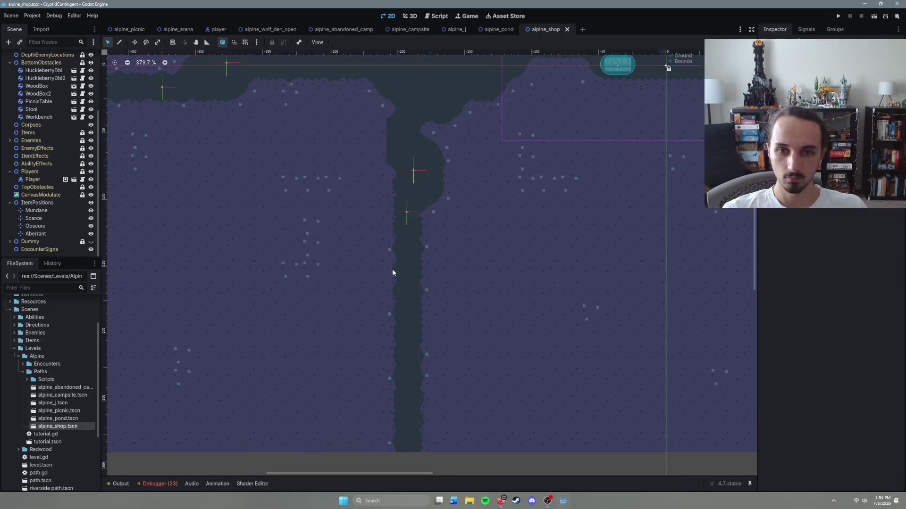
# Paste EntranceStonesDown at the lower entrance, position it, and nest it under BottomObstacles.
pyautogui.rightClick(401, 273)
pyautogui.click(443, 297)
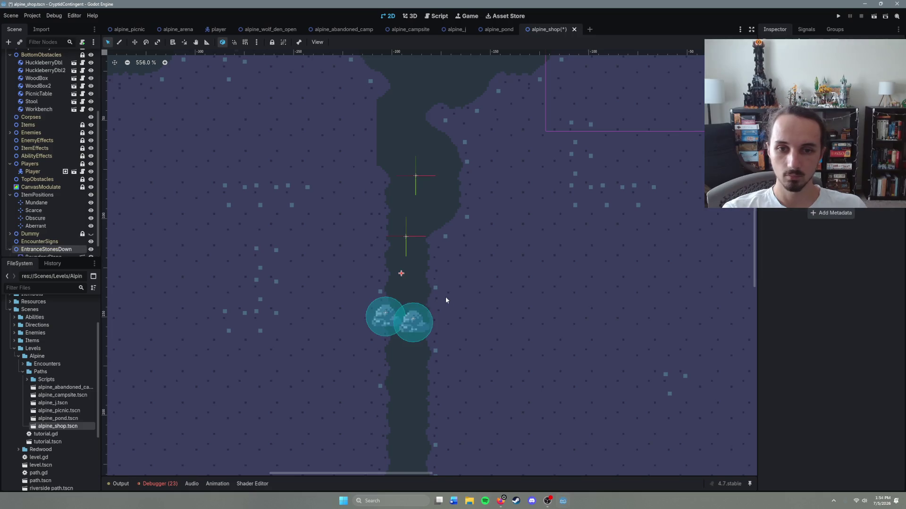
pyautogui.click(411, 329)
pyautogui.click(402, 272)
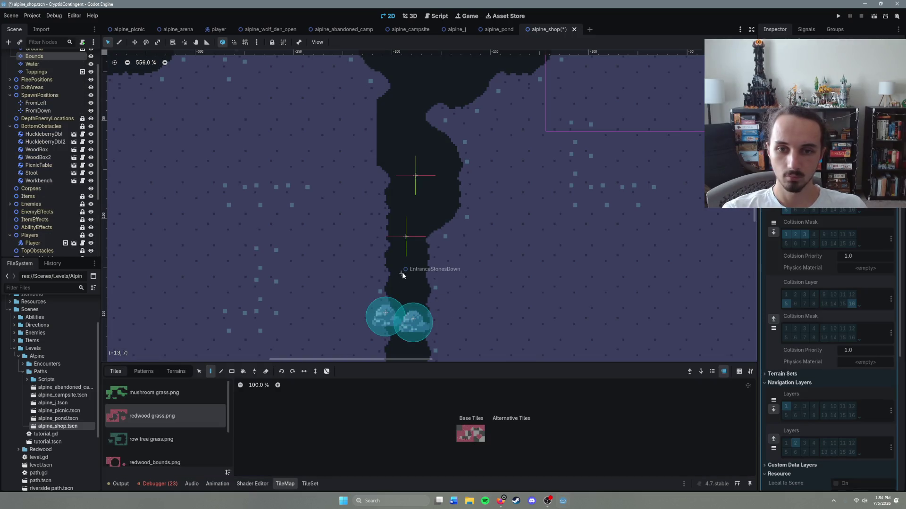
pyautogui.click(39, 95)
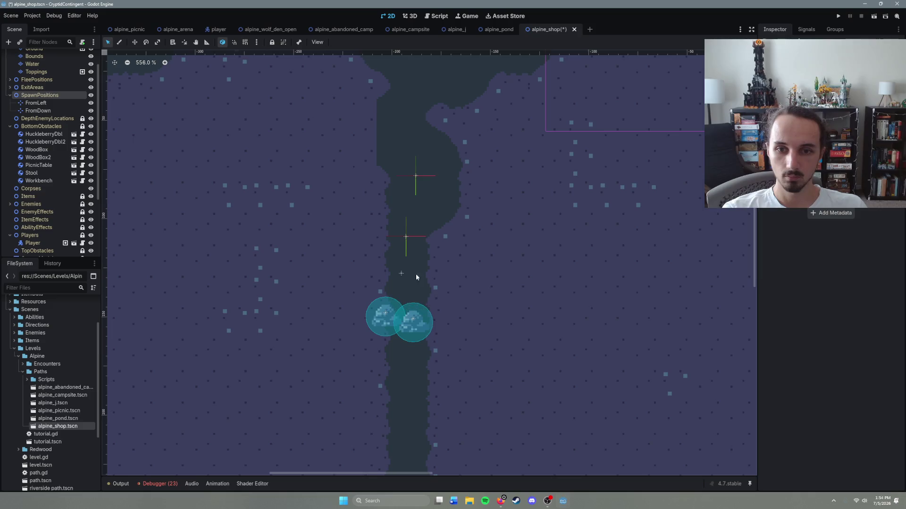
pyautogui.moveTo(399, 273); pyautogui.dragTo(403, 240)
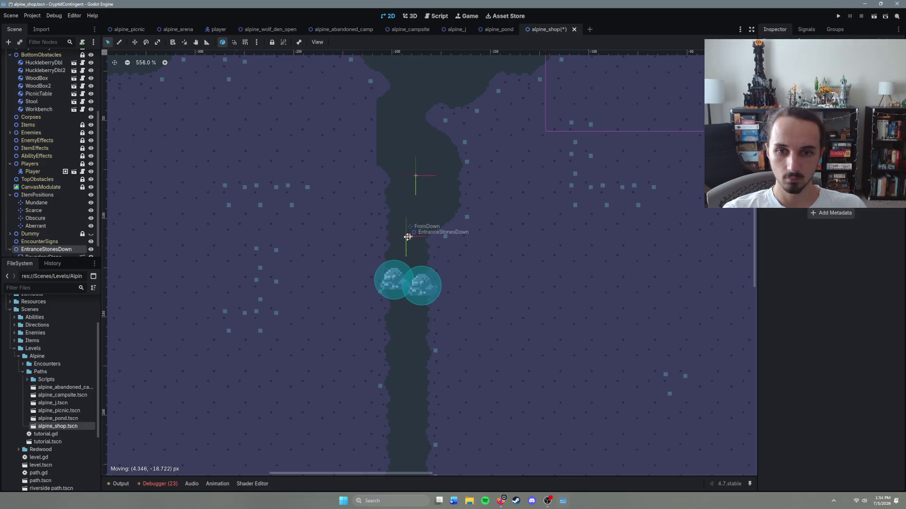
pyautogui.moveTo(357, 268); pyautogui.dragTo(571, 351)
pyautogui.moveTo(29, 253)
pyautogui.mouseDown()
pyautogui.moveTo(38, 130)
pyautogui.moveTo(40, 171)
pyautogui.moveTo(43, 162)
pyautogui.moveTo(40, 105)
pyautogui.mouseUp()
# Paste another stone pair and move it into the left corridor entrance.
pyautogui.moveTo(312, 189); pyautogui.dragTo(457, 247)
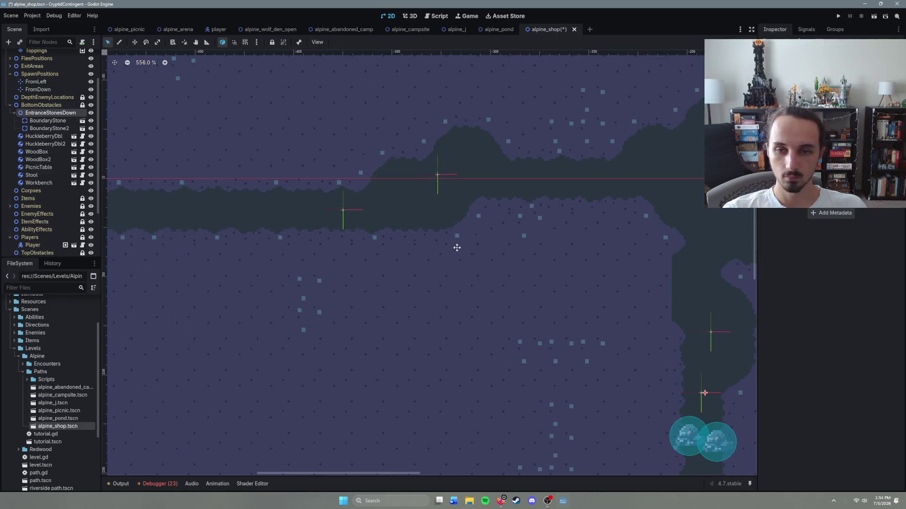
pyautogui.rightClick(307, 206)
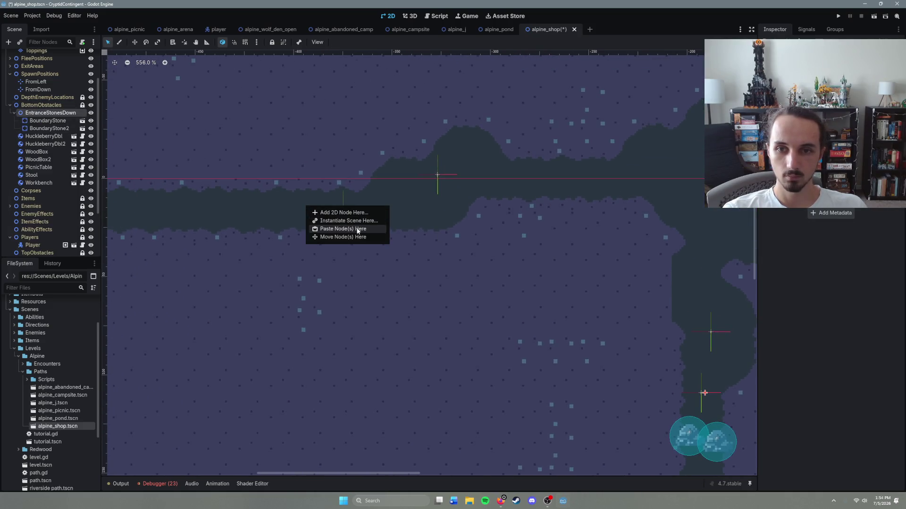
pyautogui.click(314, 231)
pyautogui.click(307, 221)
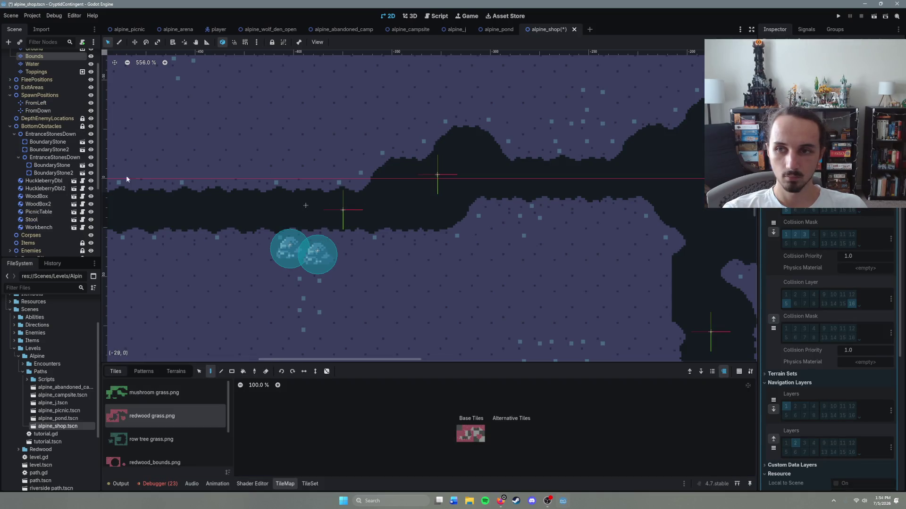
pyautogui.click(291, 248)
pyautogui.moveTo(305, 208)
pyautogui.mouseDown()
pyautogui.moveTo(300, 168)
pyautogui.moveTo(296, 177)
pyautogui.mouseUp()
# Move one boundary stone up to close the top of the left corridor and save.
pyautogui.doubleClick(280, 222)
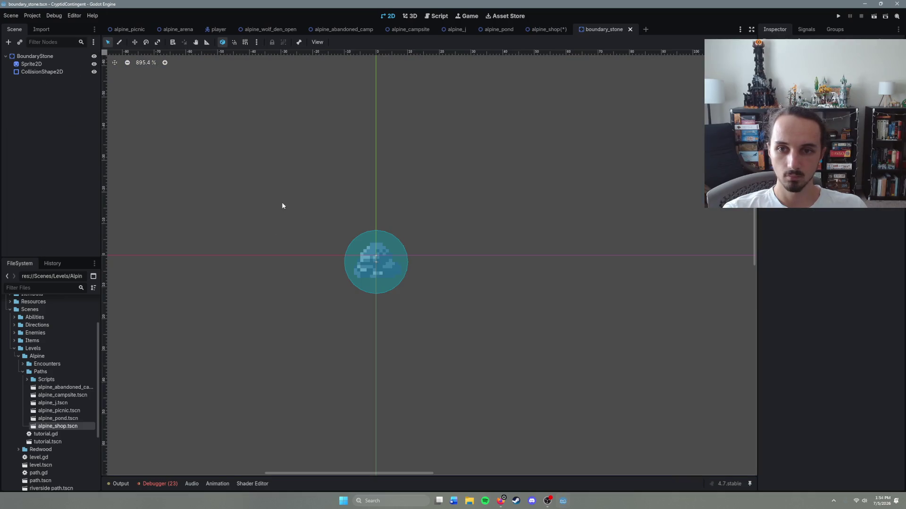
pyautogui.click(537, 30)
pyautogui.moveTo(280, 222); pyautogui.dragTo(297, 206)
pyautogui.hotkey('ctrl', 's')
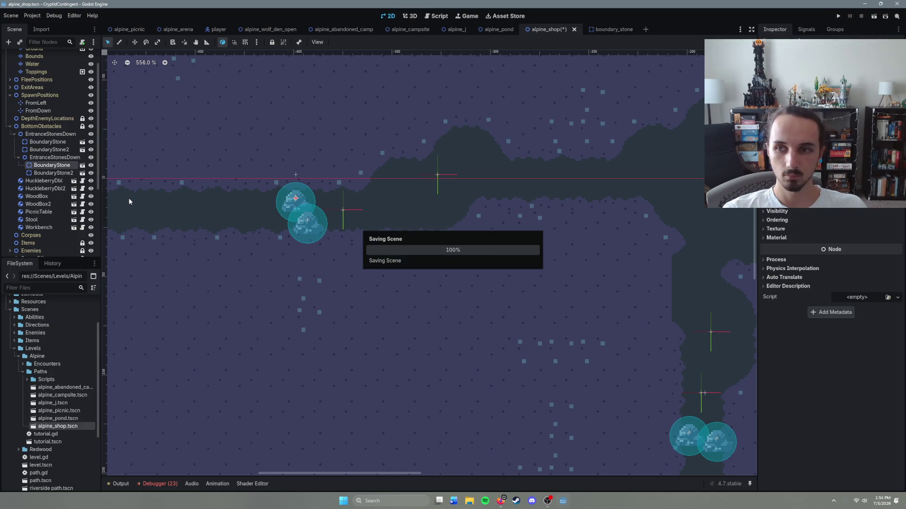
# Unnest the copied group as its own EntranceStonesDown2, save, and collapse the Paths folder.
pyautogui.moveTo(37, 159); pyautogui.dragTo(41, 135)
pyautogui.hotkey('ctrl', 's')
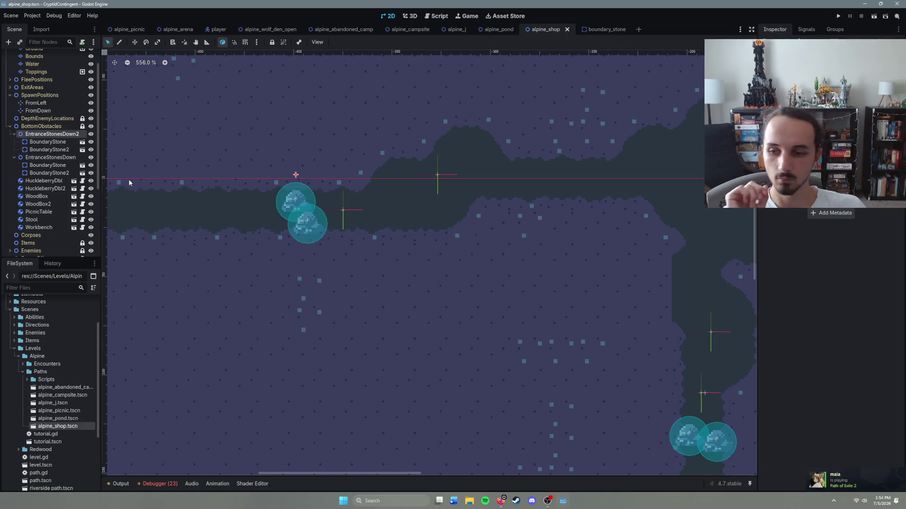
pyautogui.click(22, 371)
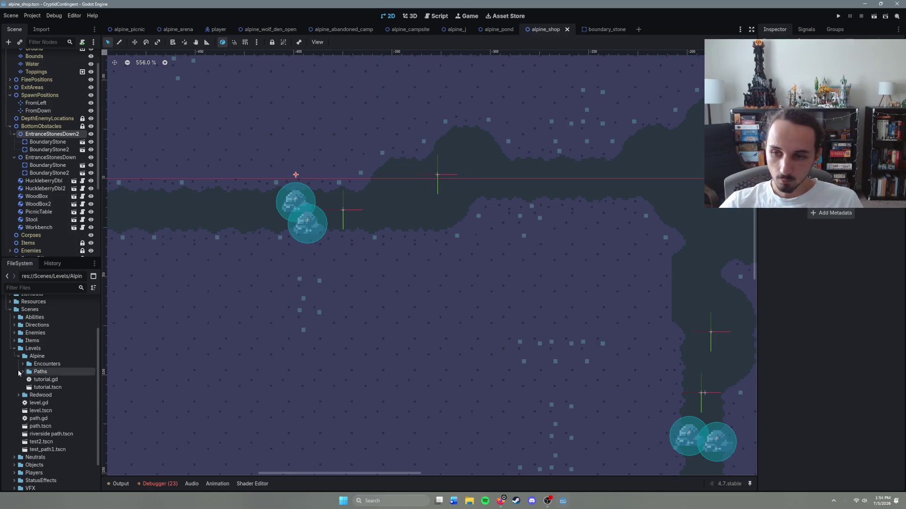
# Open the tutorial level from the FileSystem dock.
pyautogui.click(42, 372)
pyautogui.click(43, 371)
pyautogui.doubleClick(47, 388)
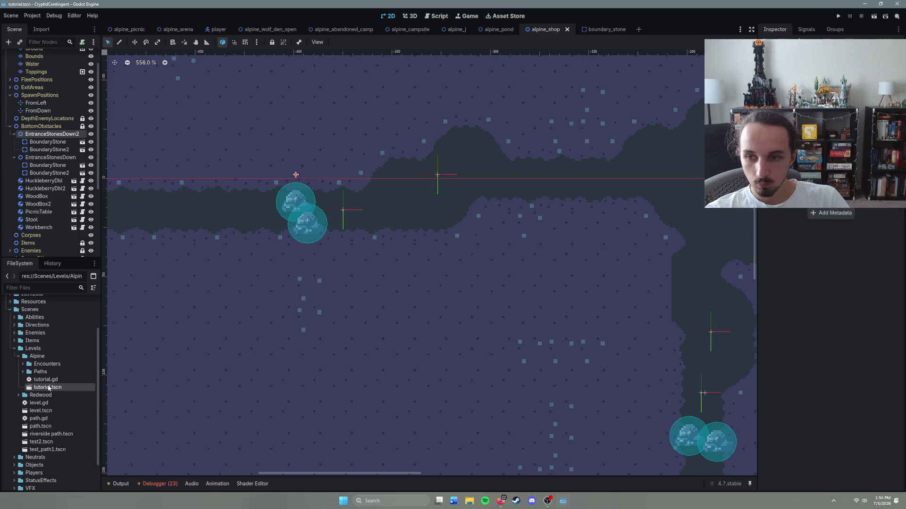
pyautogui.scroll(10, 345, 326)
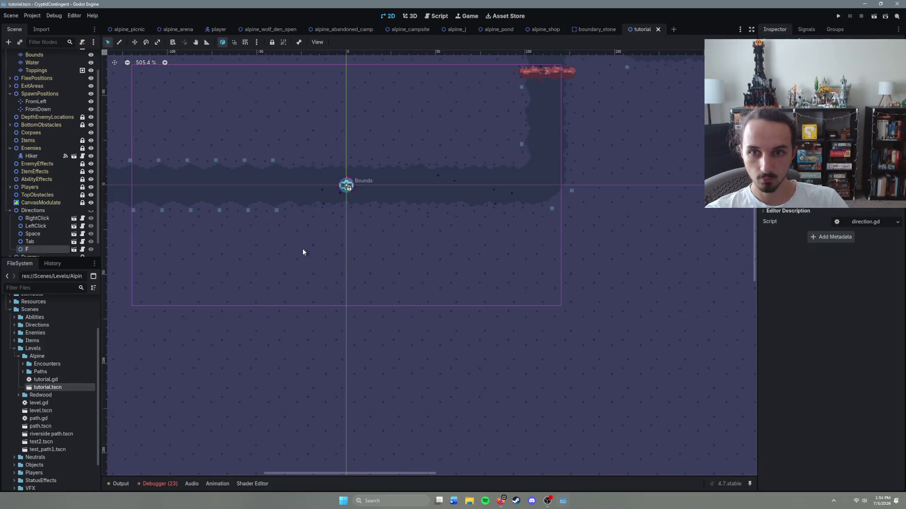
# Bring in the EntranceStonesDown pair under BottomObstacles, place it across the corridor, and save.
pyautogui.rightClick(315, 236)
pyautogui.click(353, 268)
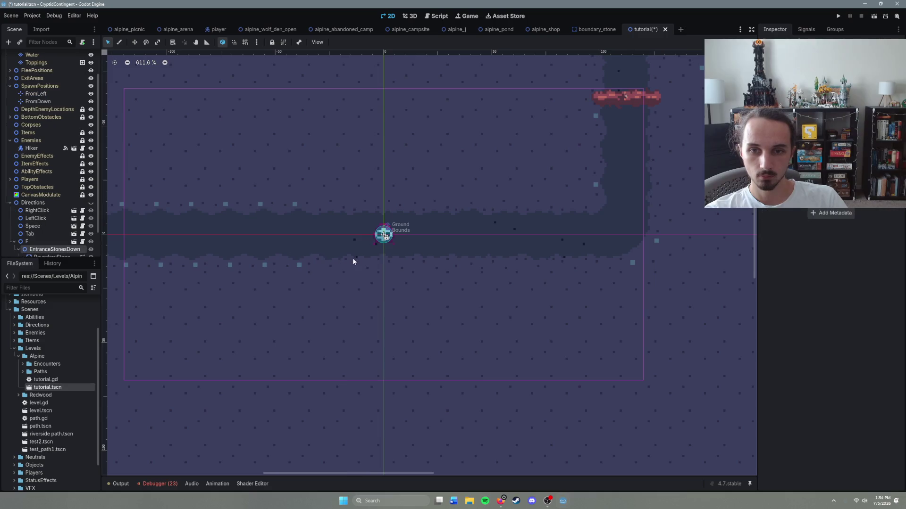
pyautogui.moveTo(62, 248)
pyautogui.mouseDown()
pyautogui.moveTo(52, 204)
pyautogui.moveTo(46, 223)
pyautogui.moveTo(34, 191)
pyautogui.moveTo(38, 149)
pyautogui.mouseUp()
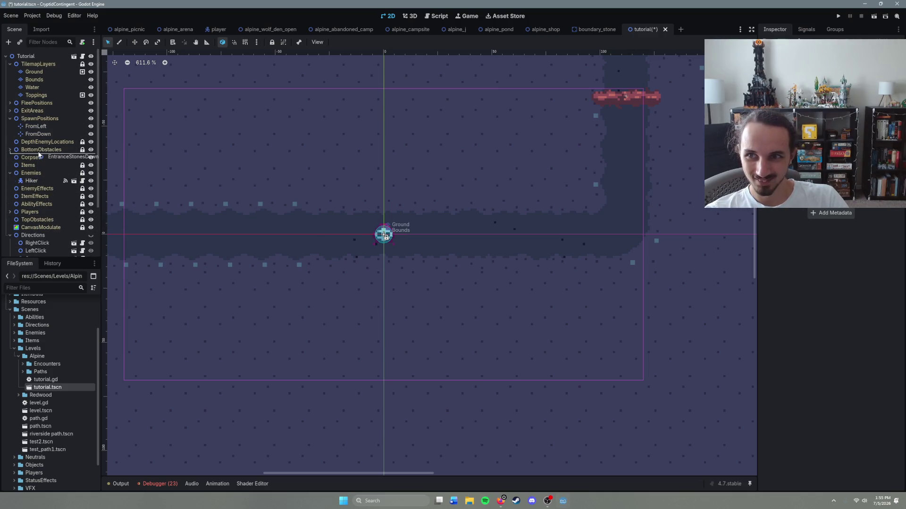
pyautogui.click(315, 234)
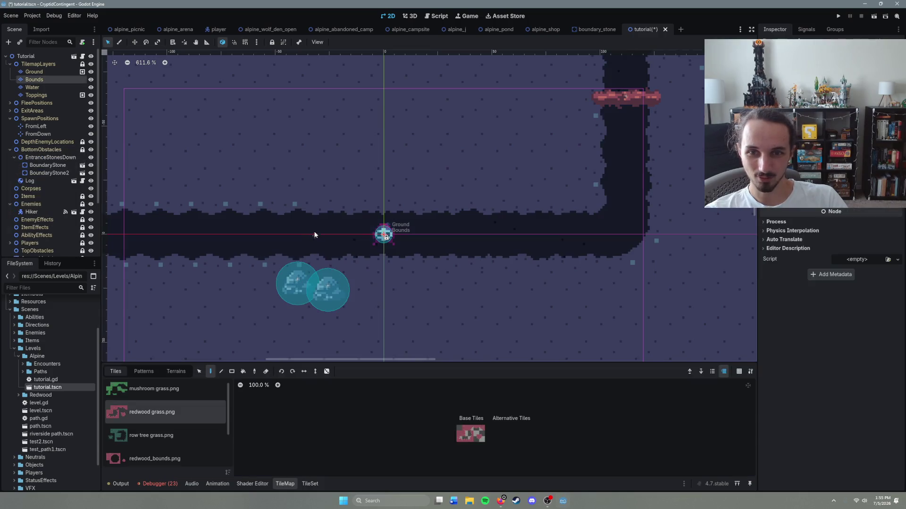
pyautogui.click(316, 235)
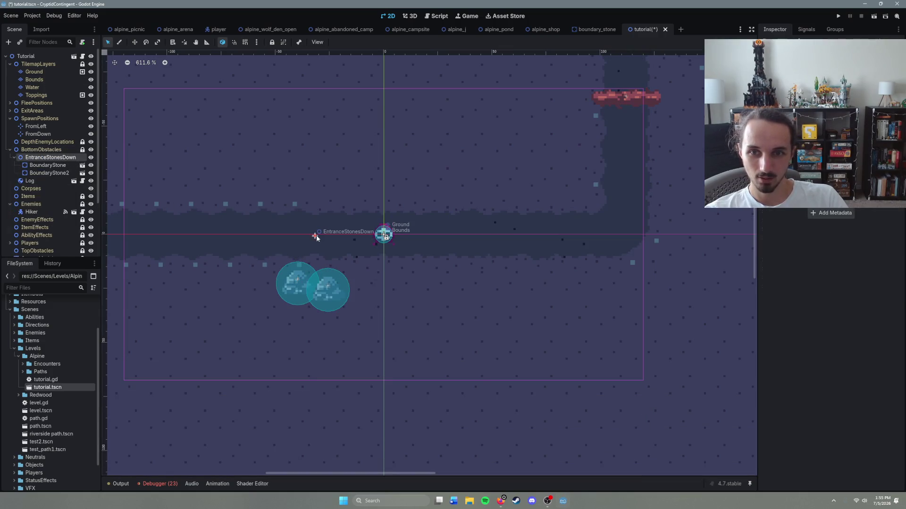
pyautogui.moveTo(316, 235)
pyautogui.mouseDown()
pyautogui.moveTo(318, 185)
pyautogui.moveTo(304, 228)
pyautogui.moveTo(321, 221)
pyautogui.mouseUp()
pyautogui.hotkey('ctrl', 's')
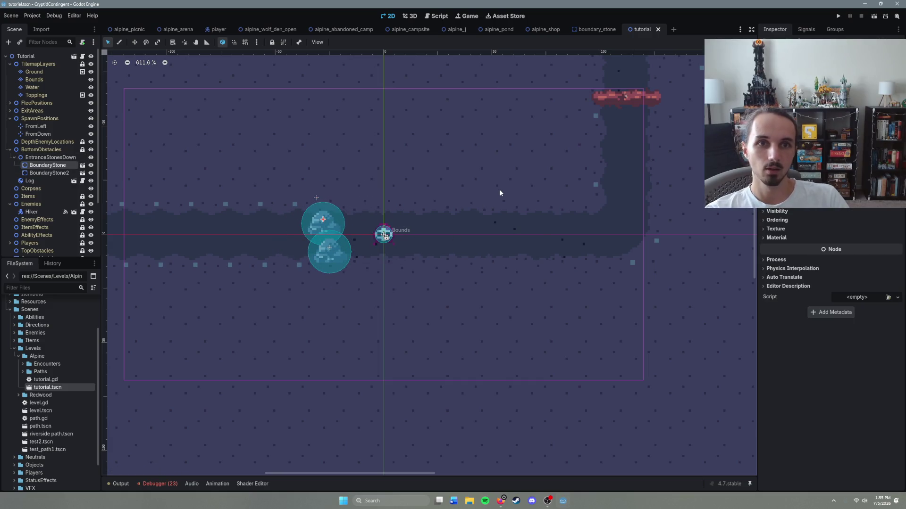
pyautogui.press('F6')
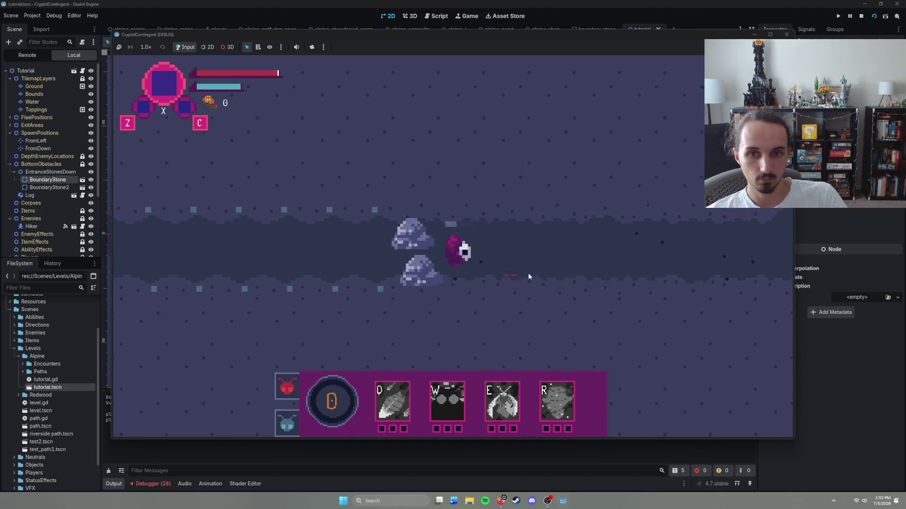
pyautogui.press('F8')
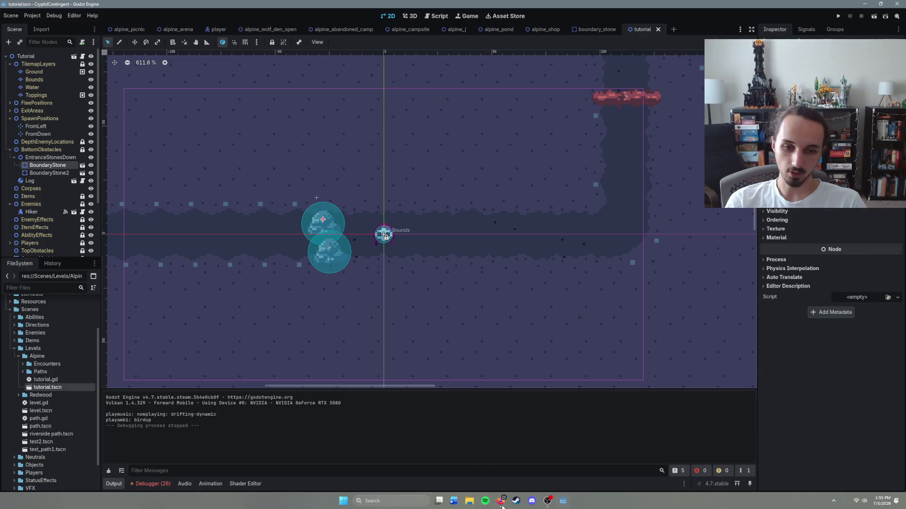
# Switch from the tutorial level to the player scene tab.
pyautogui.hotkey('alt', 'Tab')
pyautogui.click(682, 70)
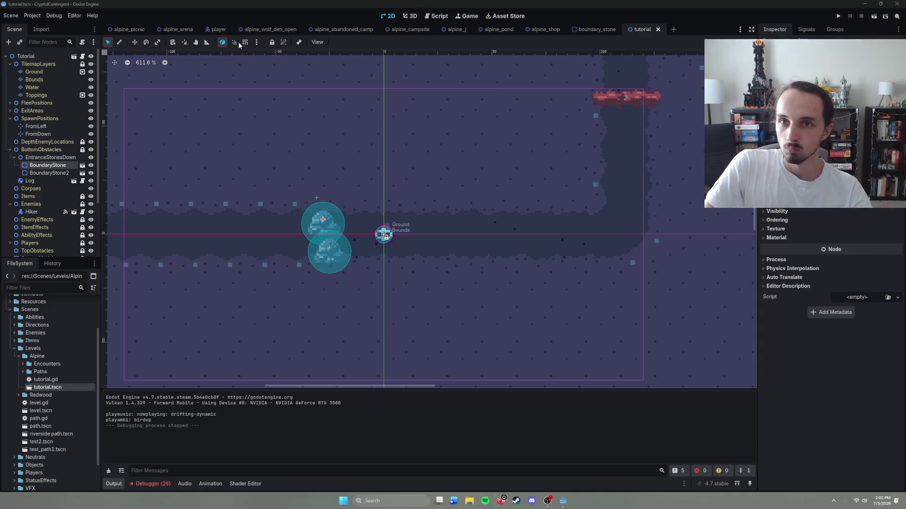
pyautogui.click(218, 29)
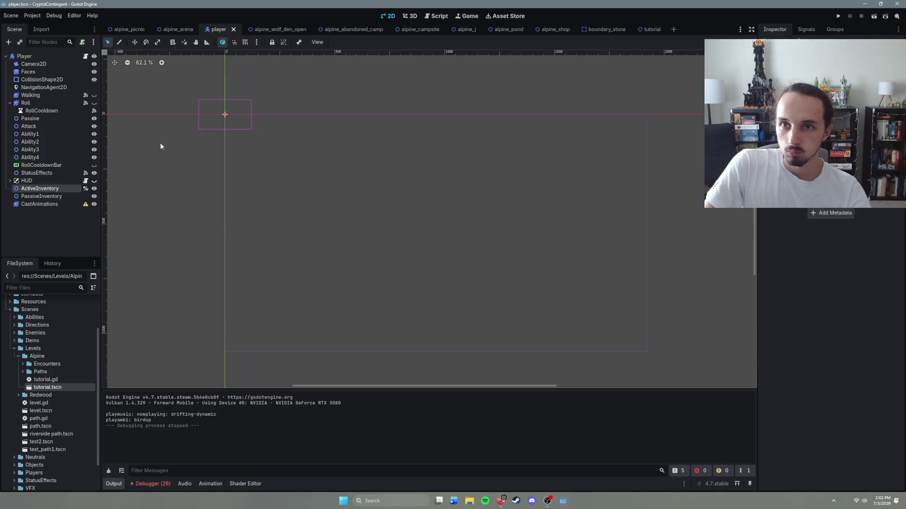
# Open player.gd and scroll down through it toward the hit function.
pyautogui.click(86, 56)
pyautogui.scroll(-10, 339, 279)
pyautogui.scroll(-12, 339, 278)
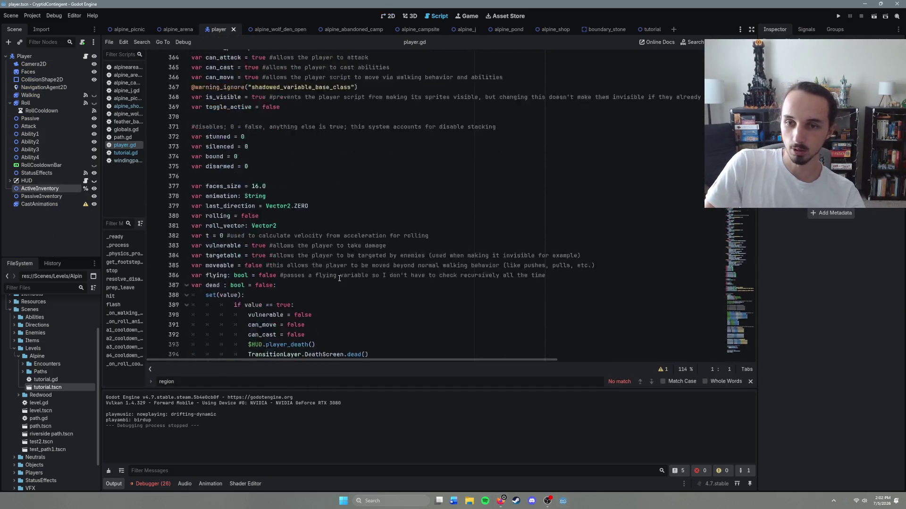
pyautogui.scroll(-20, 340, 273)
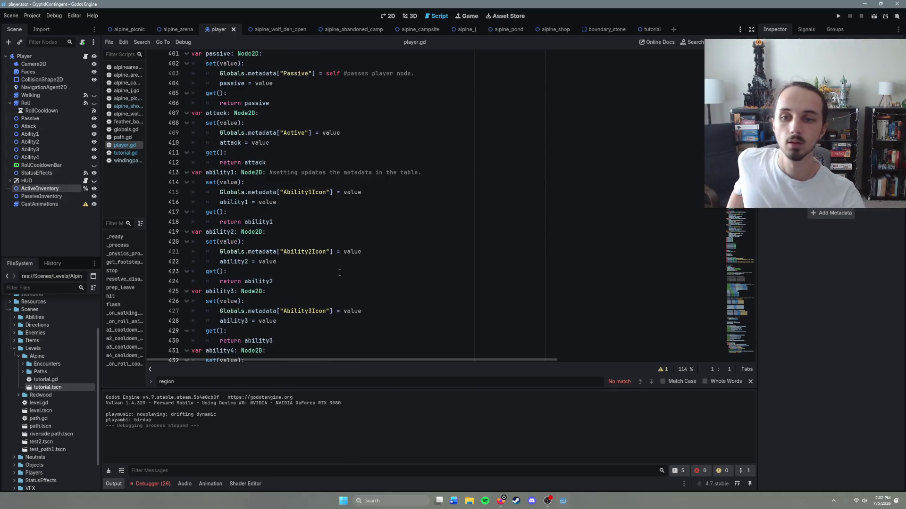
pyautogui.scroll(-8, 341, 272)
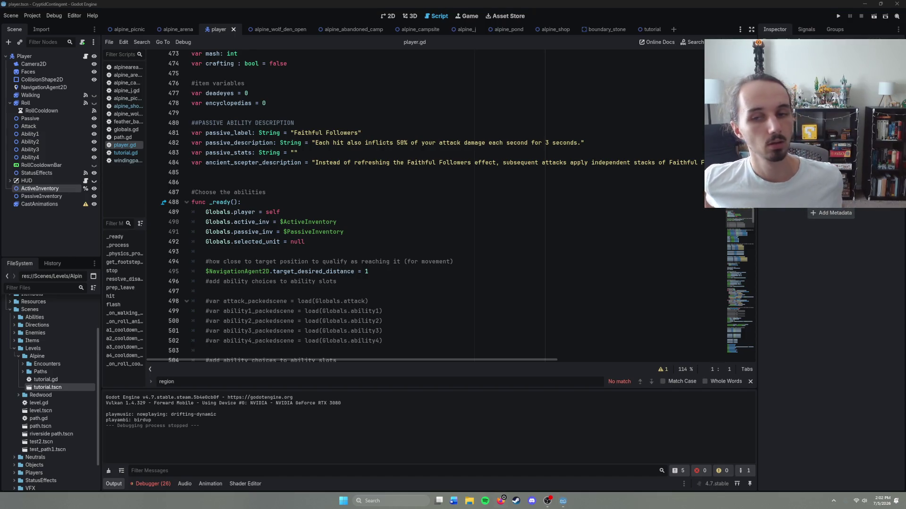
pyautogui.scroll(-20, 472, 212)
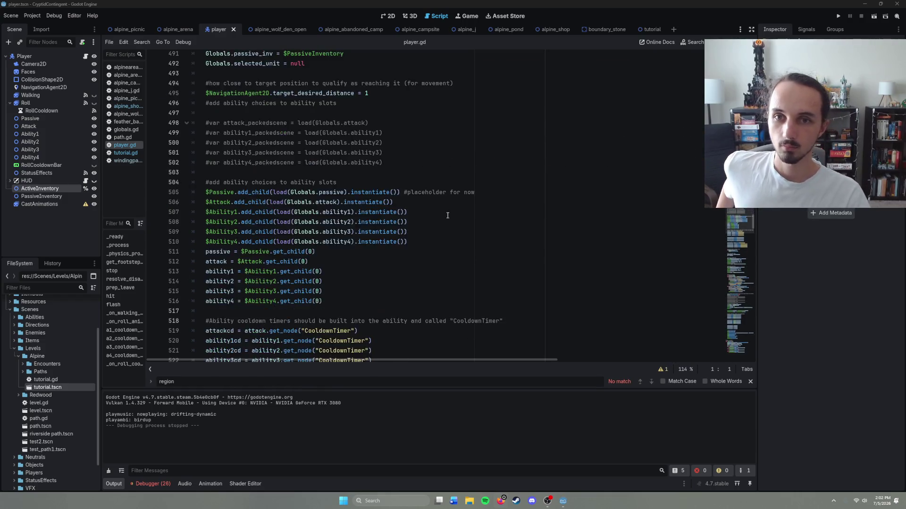
pyautogui.click(442, 251)
# Review the hit function's 'if vulnerable' check and the defensive proc damage line.
pyautogui.scroll(-20, 443, 247)
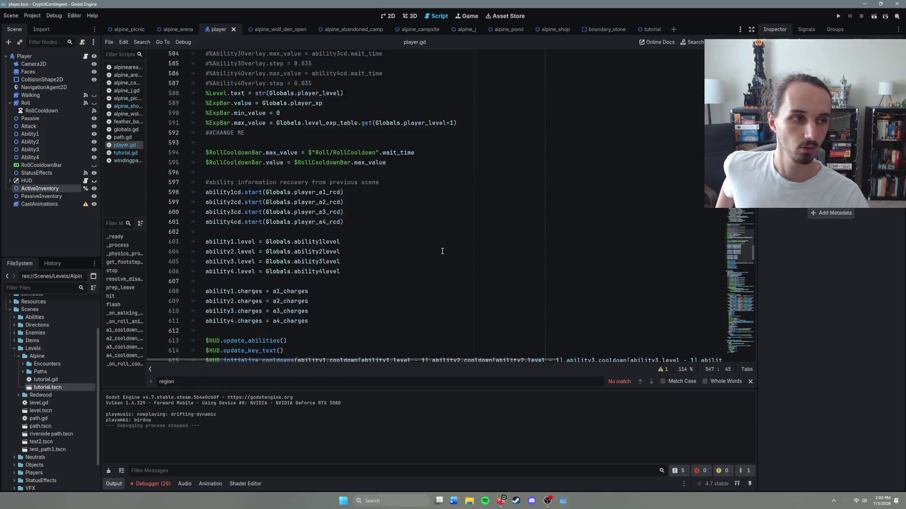
pyautogui.scroll(-20, 445, 244)
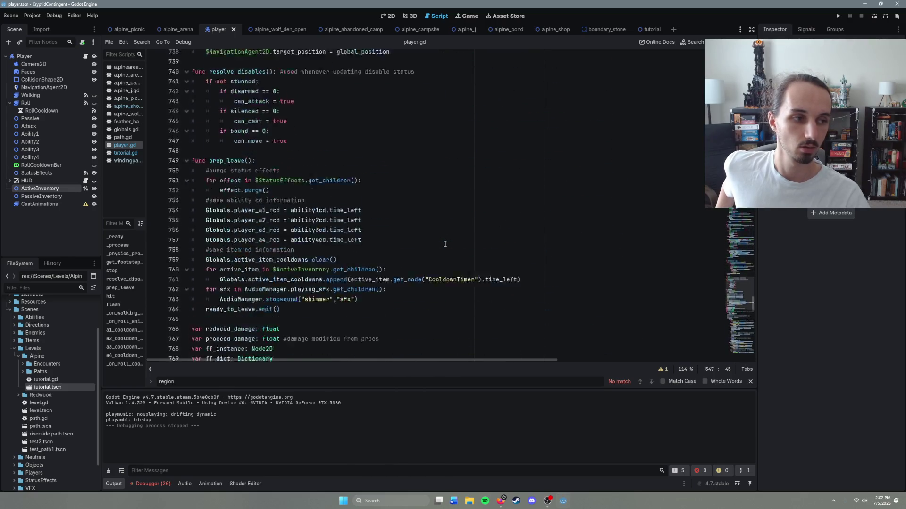
pyautogui.scroll(-13, 444, 244)
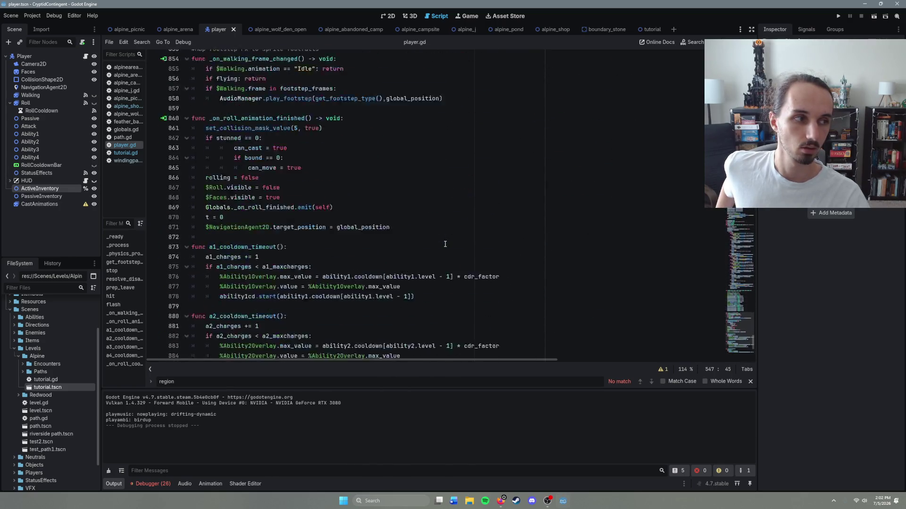
pyautogui.scroll(20, 445, 243)
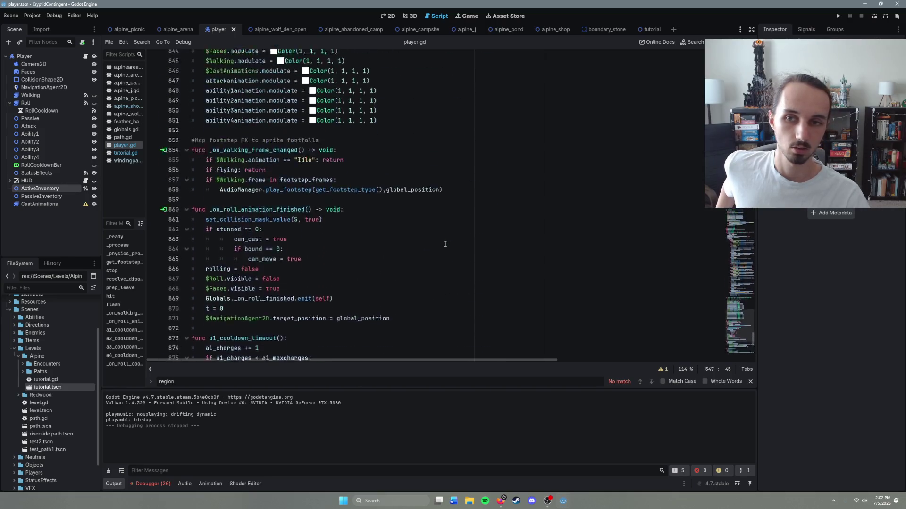
pyautogui.scroll(-5, 445, 244)
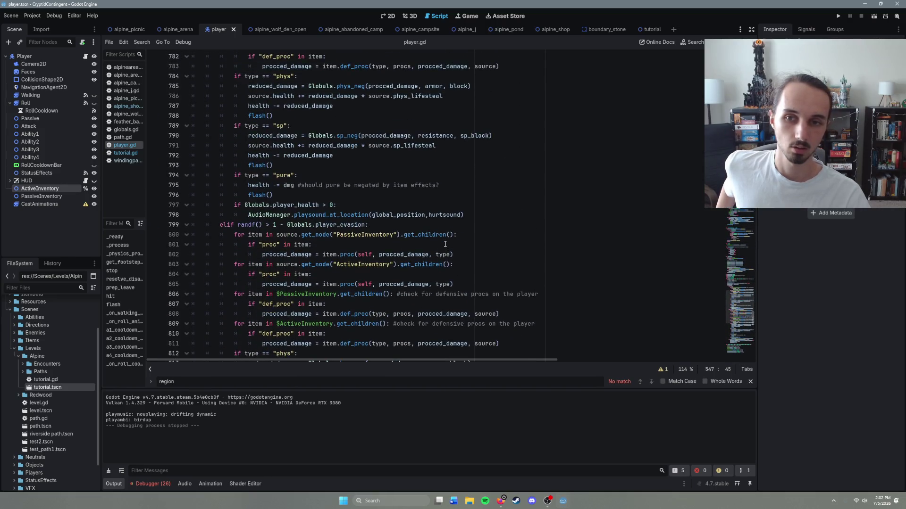
pyautogui.scroll(-4, 368, 237)
pyautogui.scroll(13, 339, 169)
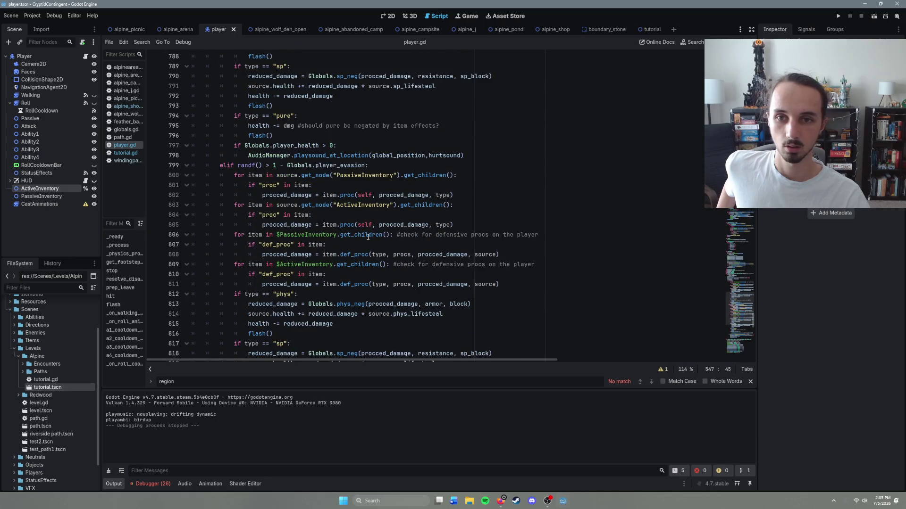
pyautogui.click(315, 146)
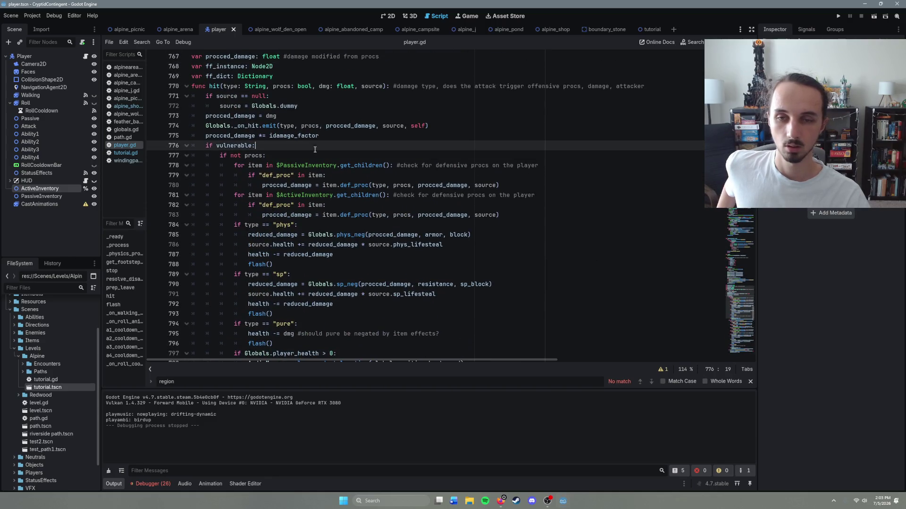
pyautogui.scroll(2, 328, 186)
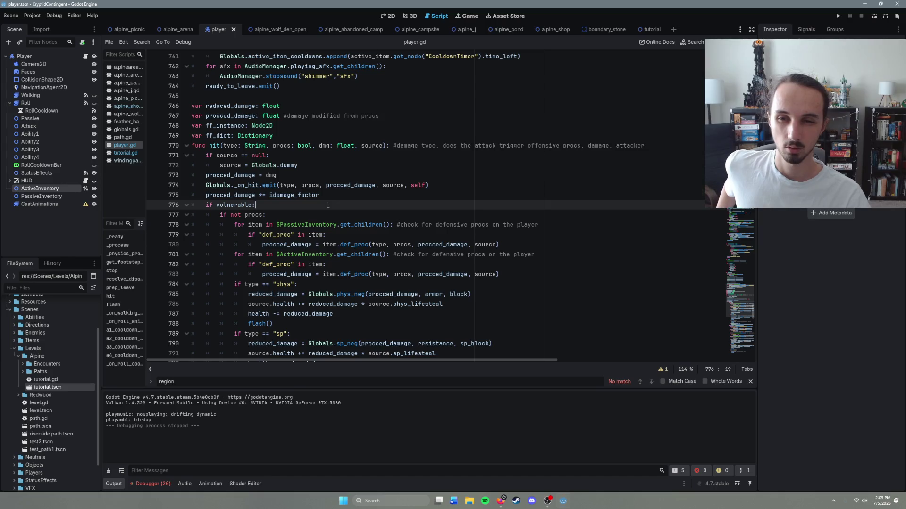
pyautogui.scroll(-1, 364, 210)
pyautogui.click(507, 214)
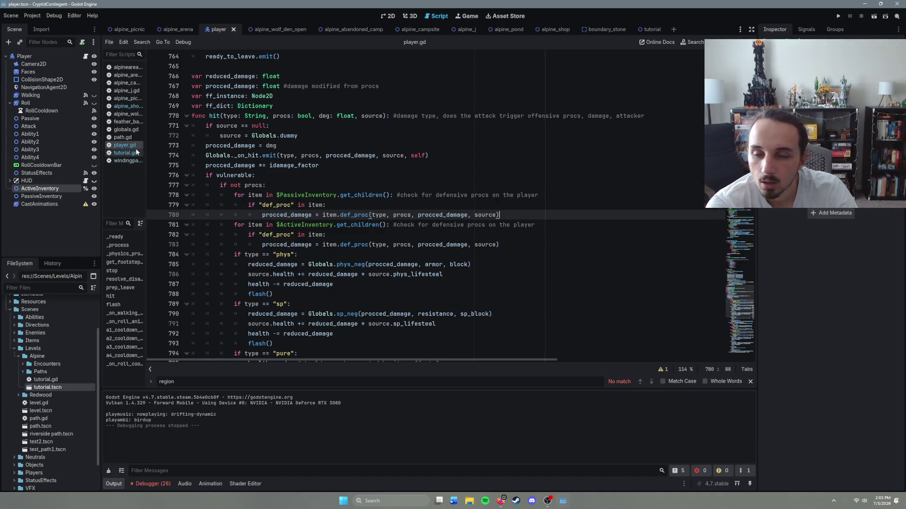
# In globals.gd, search for 'ability_cast' and jump to its next match.
pyautogui.click(132, 130)
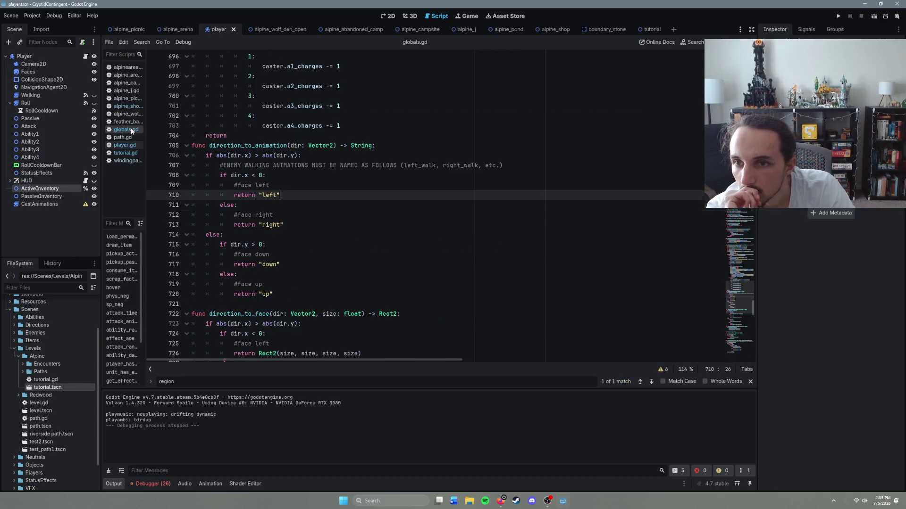
pyautogui.scroll(-6, 323, 243)
pyautogui.click(355, 260)
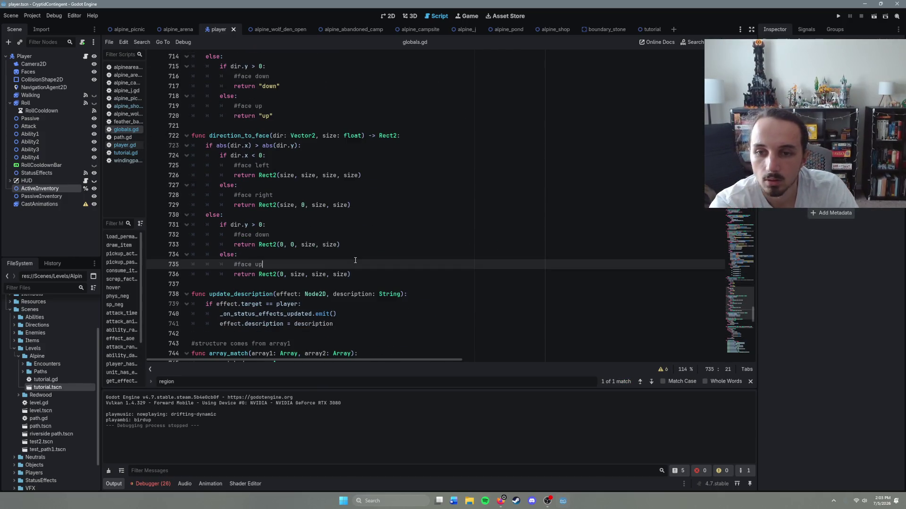
pyautogui.hotkey('ctrl', 'f')
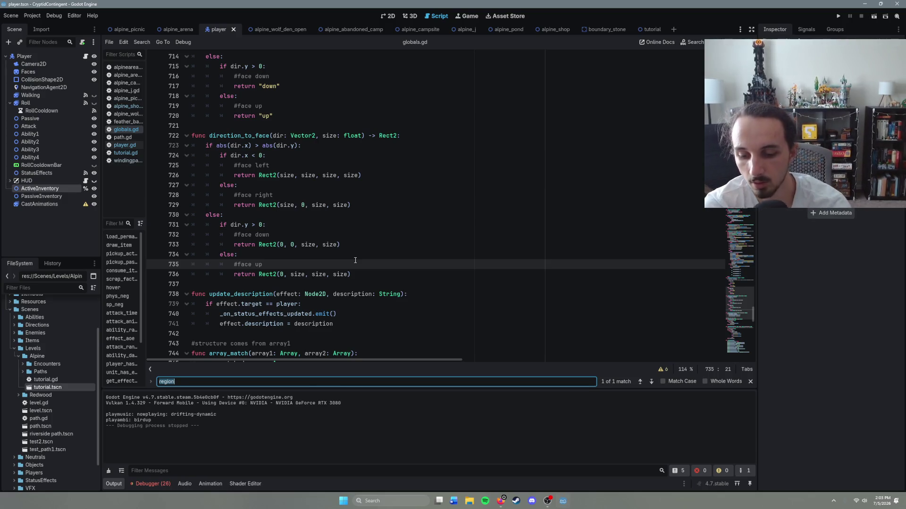
pyautogui.write('ability')
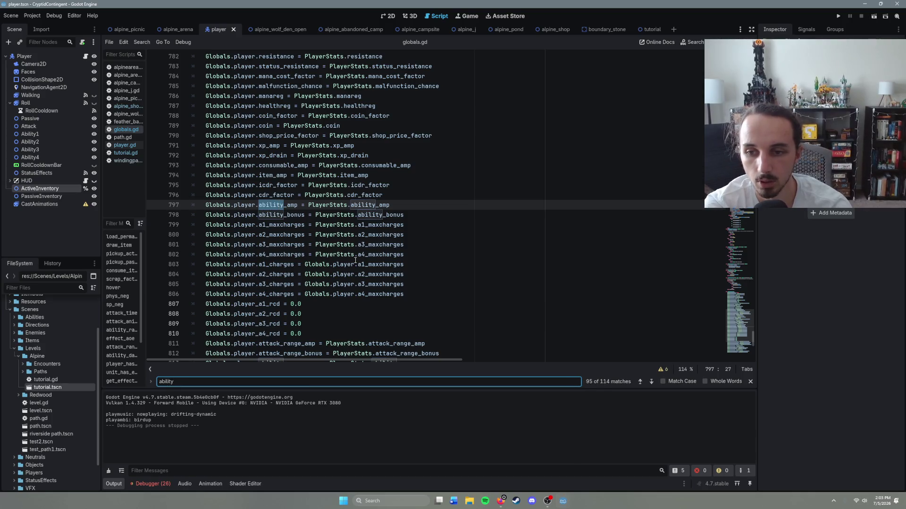
pyautogui.write('_caqs')
pyautogui.press('BackSpace')
pyautogui.write('st')
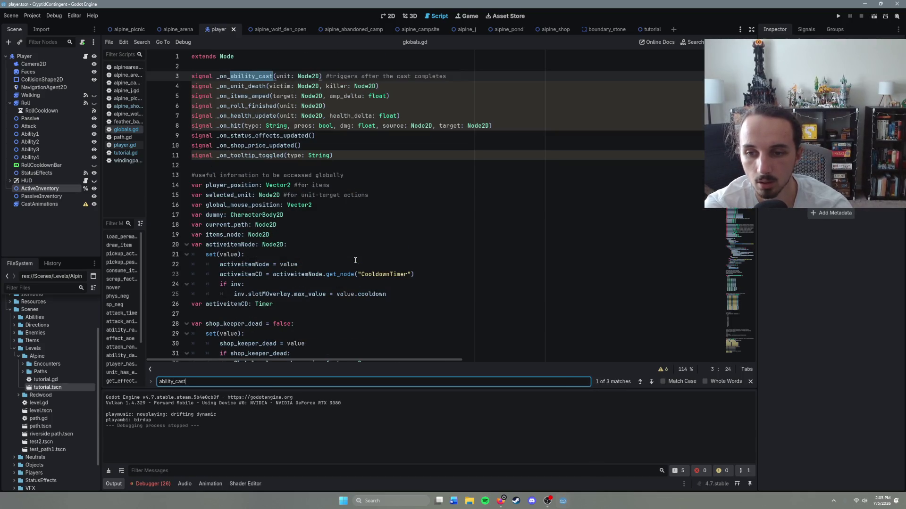
pyautogui.click(652, 381)
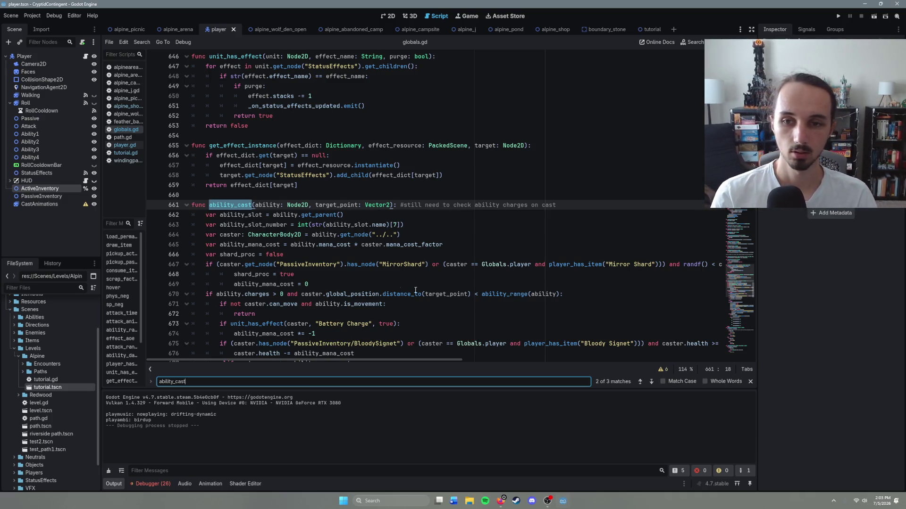
# Step through the MirrorShard mana lines, mana cost reset, mana check and mana deduction.
pyautogui.click(382, 274)
pyautogui.click(350, 283)
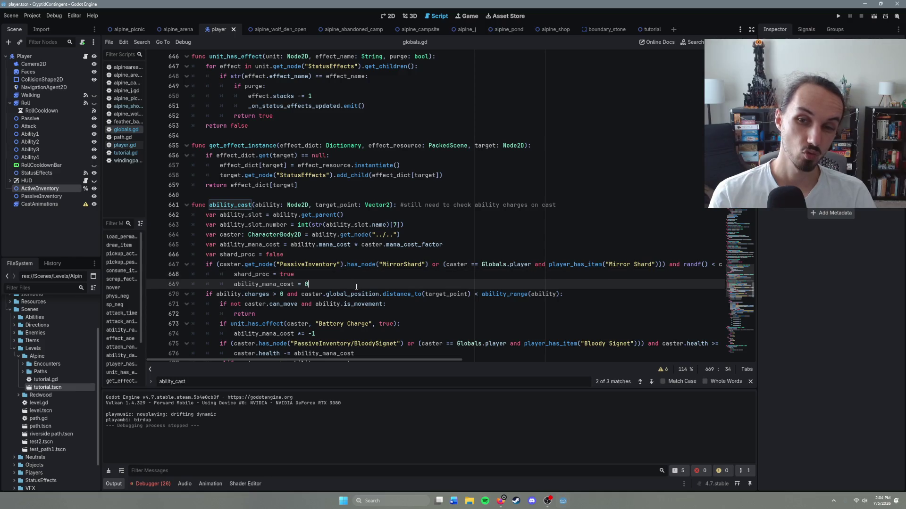
pyautogui.scroll(-4, 356, 287)
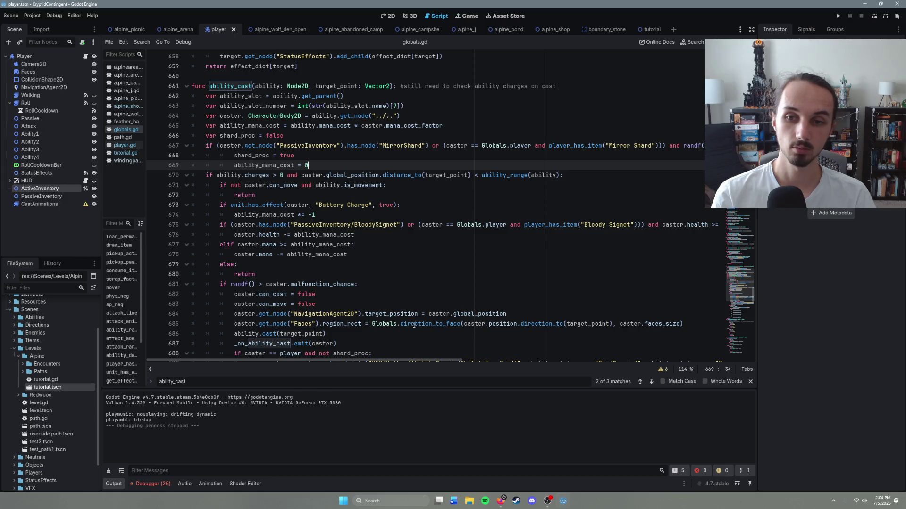
pyautogui.click(365, 245)
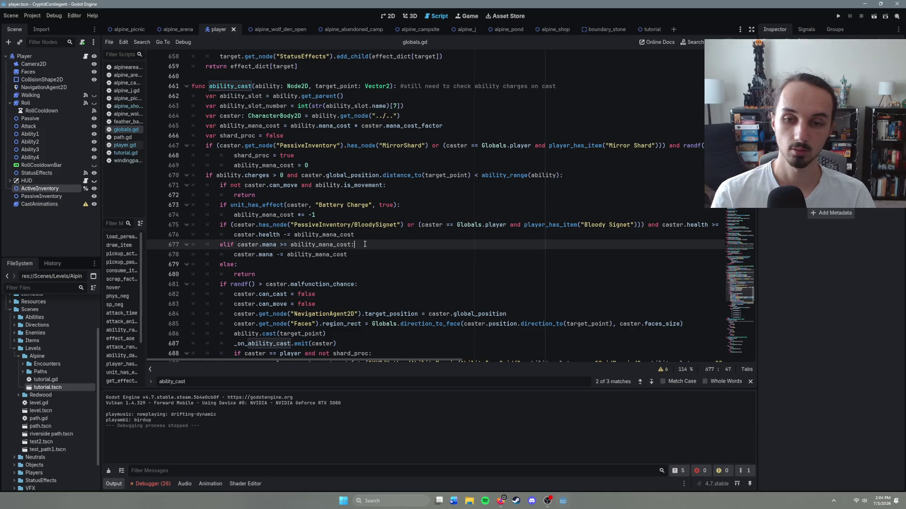
pyautogui.click(366, 258)
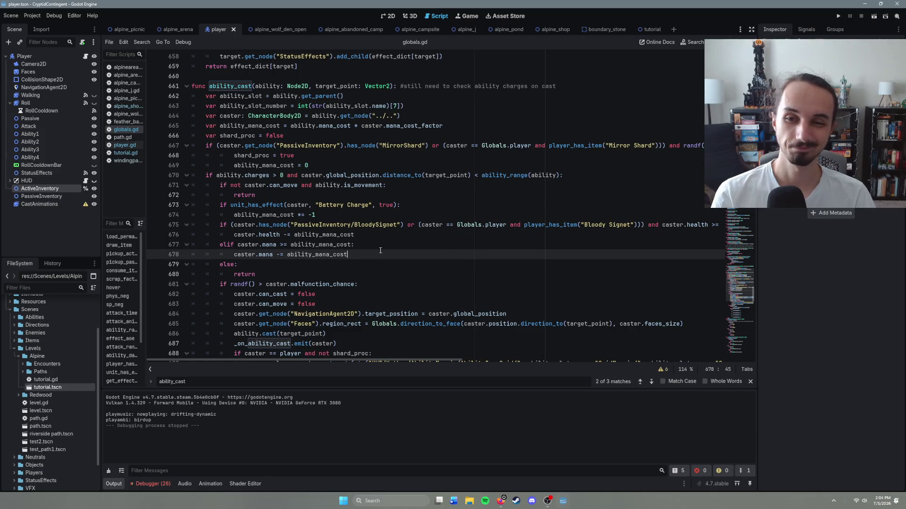
# Highlight the Bloody Signet line that takes the mana cost from caster health.
pyautogui.click(380, 245)
pyautogui.click(380, 235)
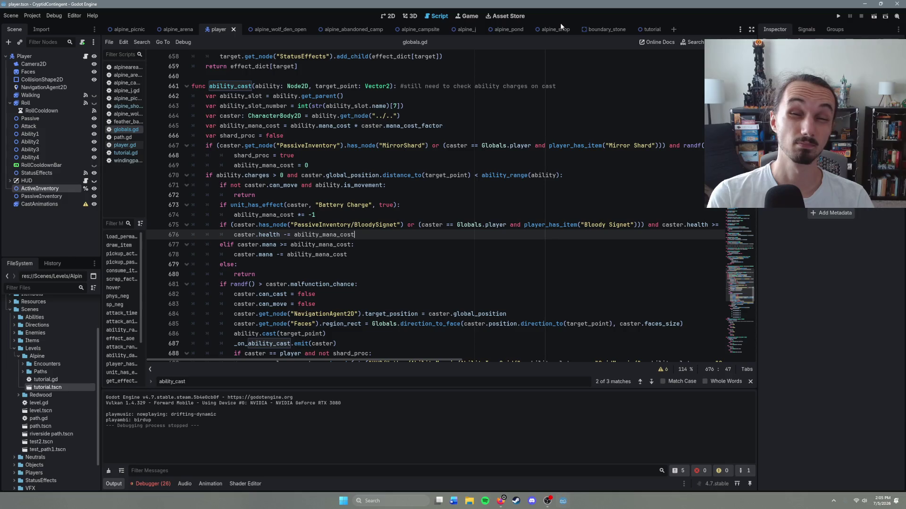
# Close all scene tabs to the right of player and every script except globals.gd.
pyautogui.click(364, 30)
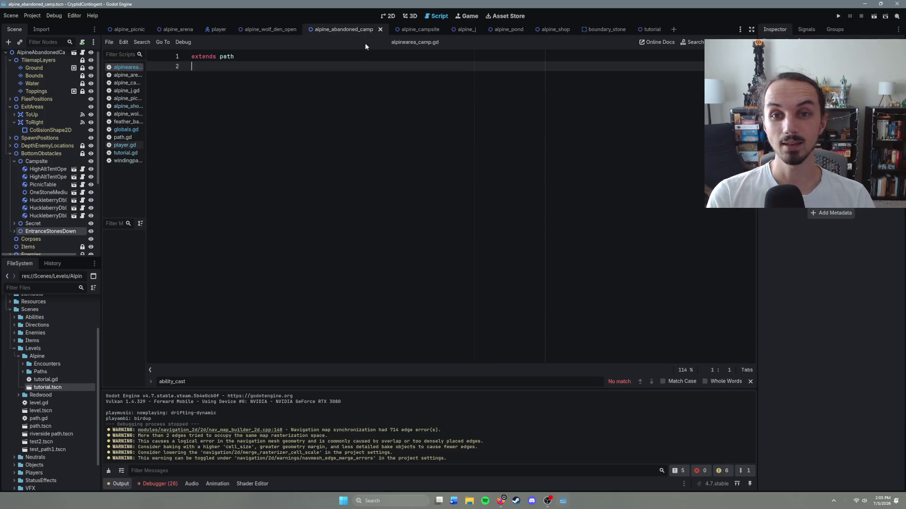
pyautogui.click(386, 16)
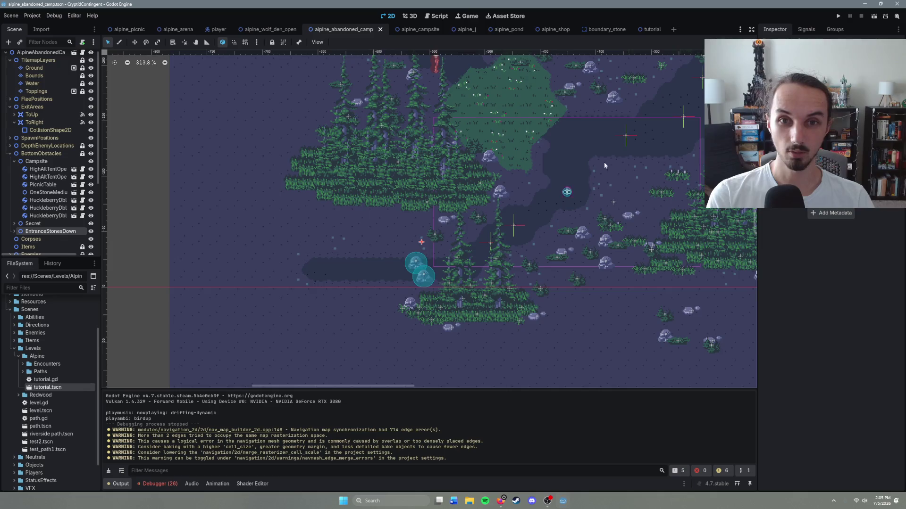
pyautogui.click(219, 29)
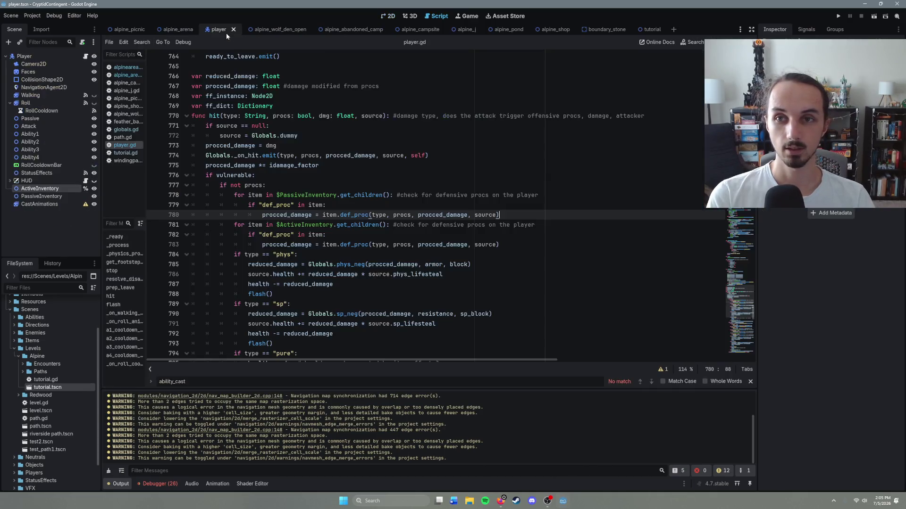
pyautogui.rightClick(226, 34)
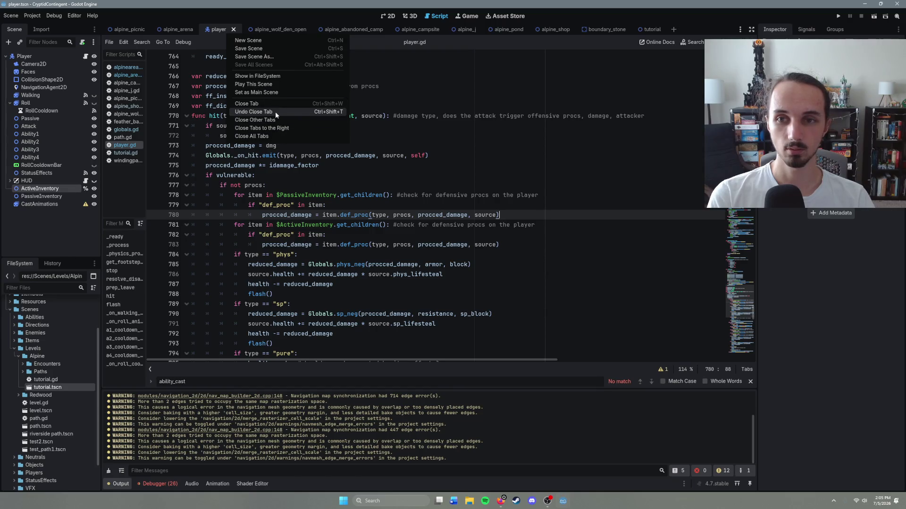
pyautogui.click(277, 128)
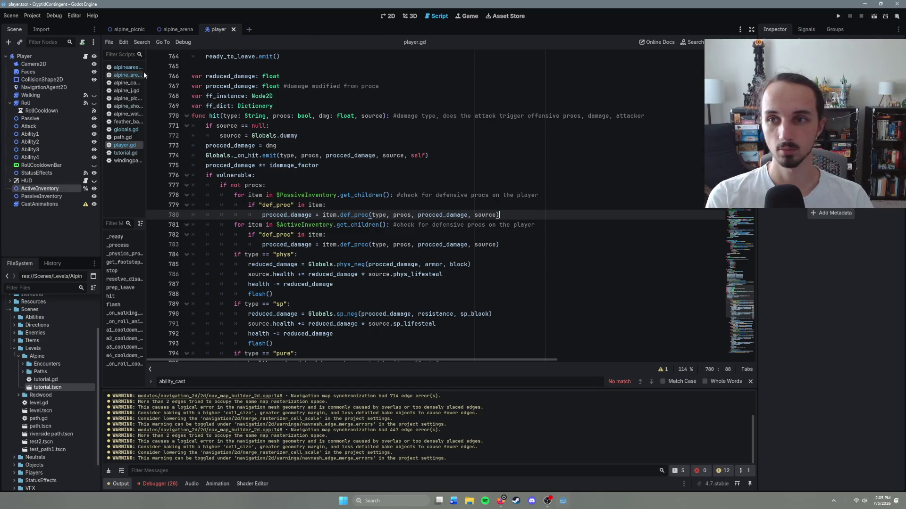
pyautogui.rightClick(132, 132)
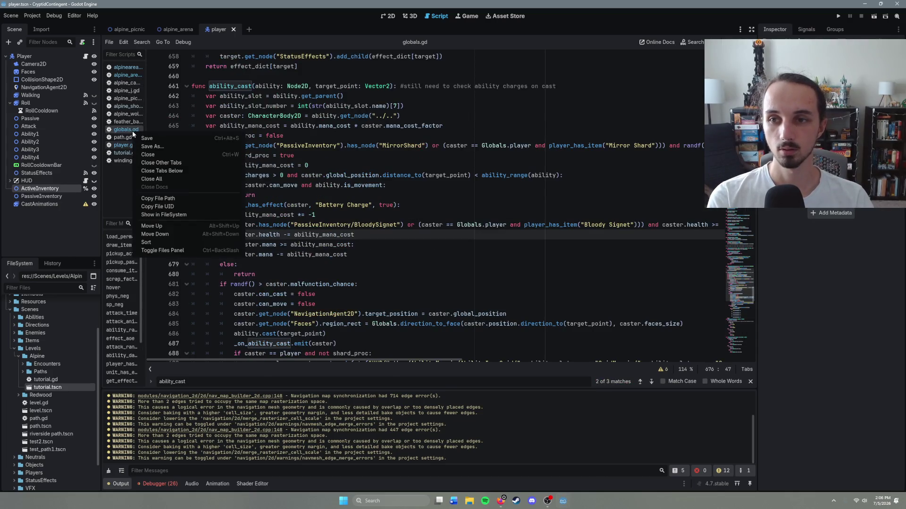
pyautogui.click(179, 165)
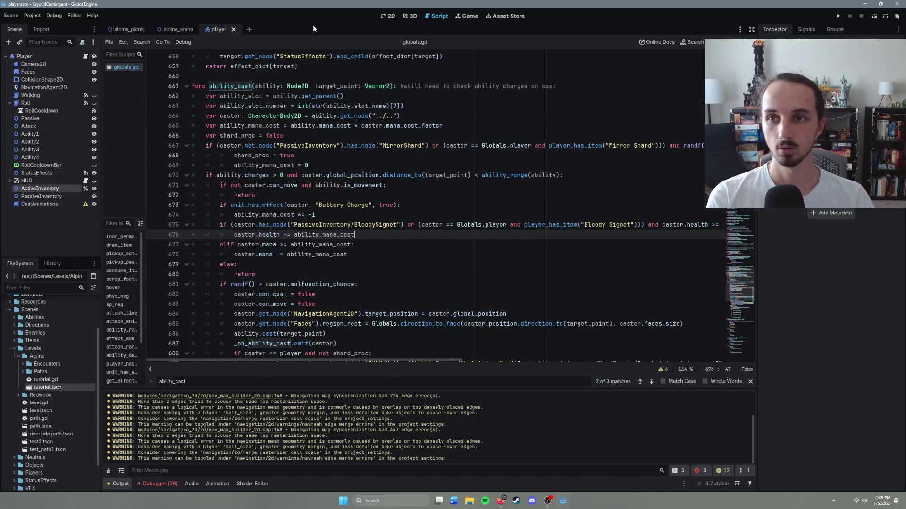
# Open the alpine_hunting_grounds scene through quick scene search for 'hunting'.
pyautogui.hotkey('ctrl', 'shift', 'o')
pyautogui.write('hunting')
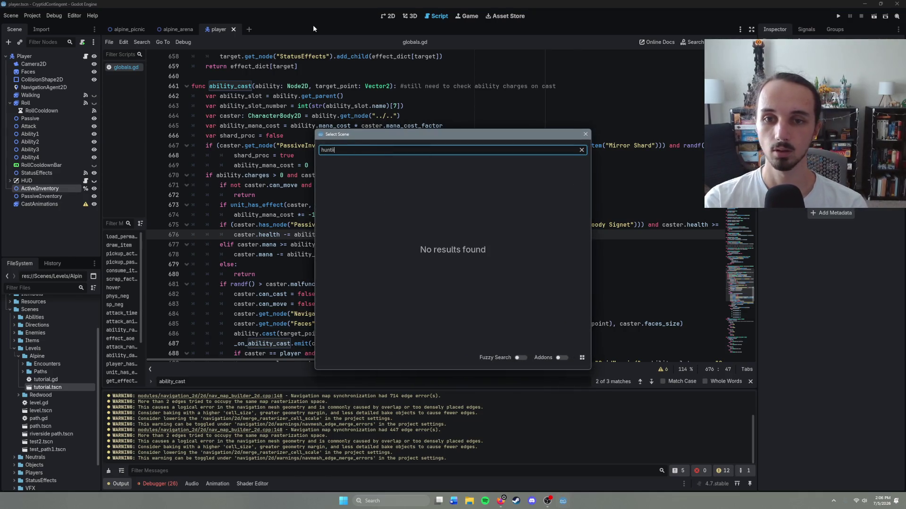
pyautogui.press('Return')
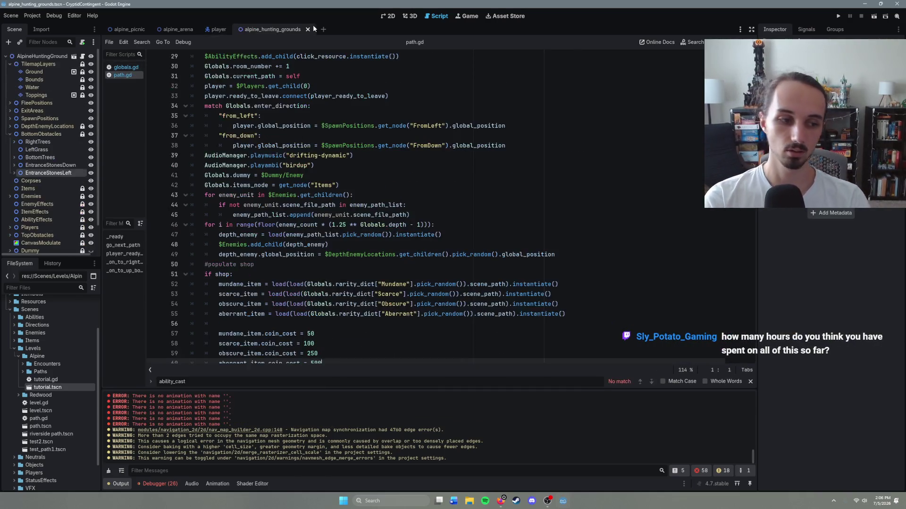
# Place the caret at line 44 of path.gd's enemy spawning code.
pyautogui.click(548, 205)
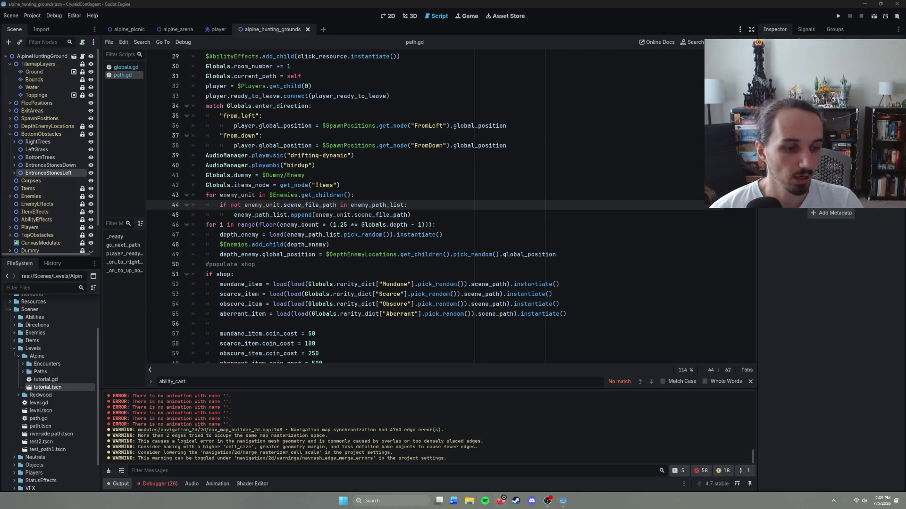
# Bring the Steam window to the front.
pyautogui.click(516, 501)
# Browse the Godot Engine page in the Steam library, then close Steam.
pyautogui.moveTo(282, 45)
pyautogui.click(285, 61)
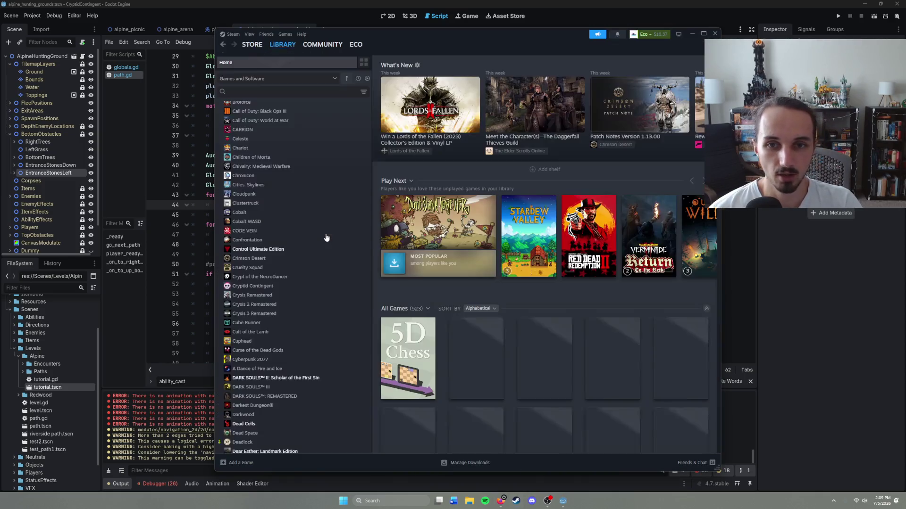
pyautogui.scroll(-15, 326, 397)
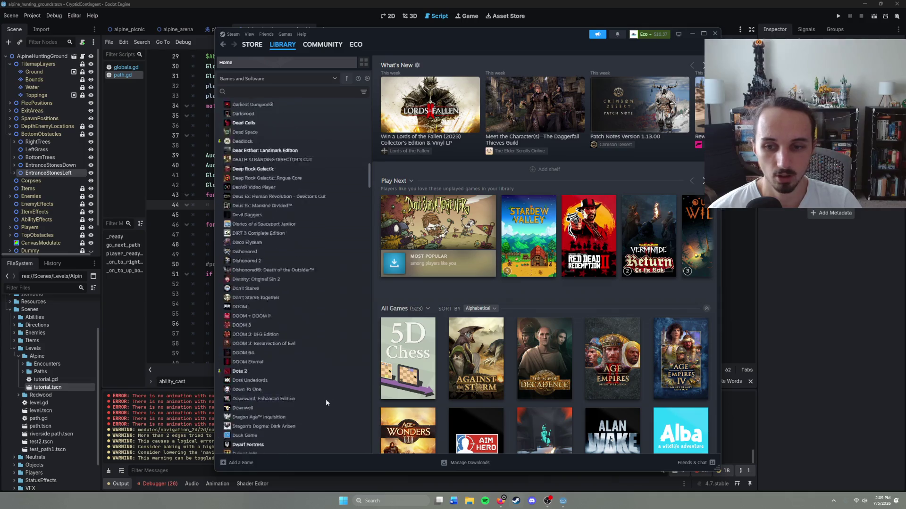
pyautogui.scroll(-3, 283, 358)
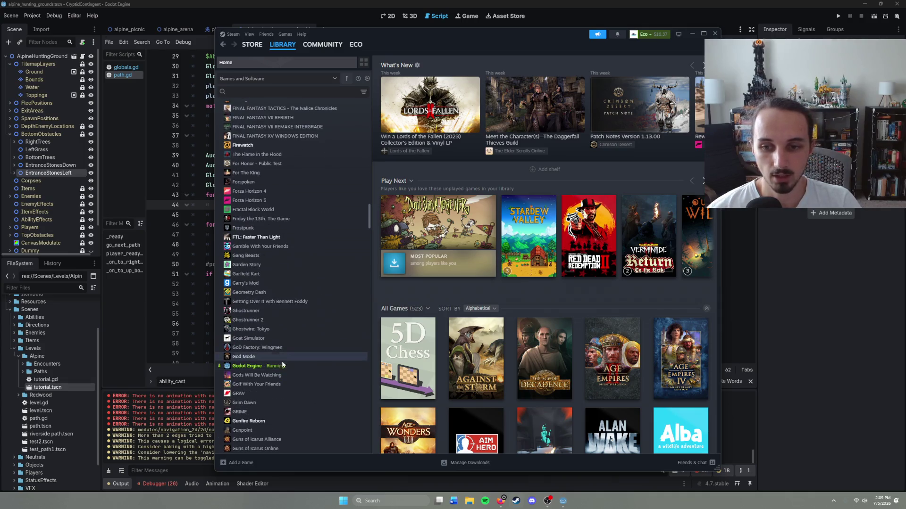
pyautogui.click(283, 365)
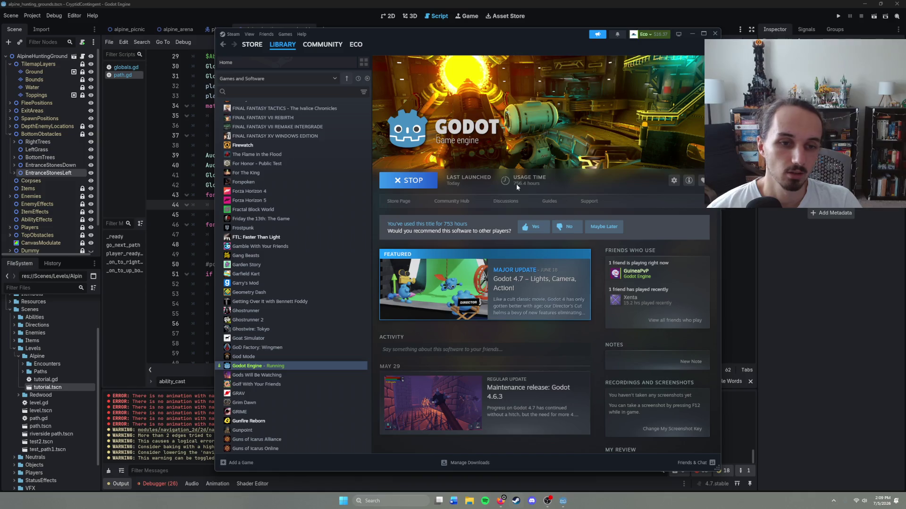
pyautogui.scroll(-5, 590, 283)
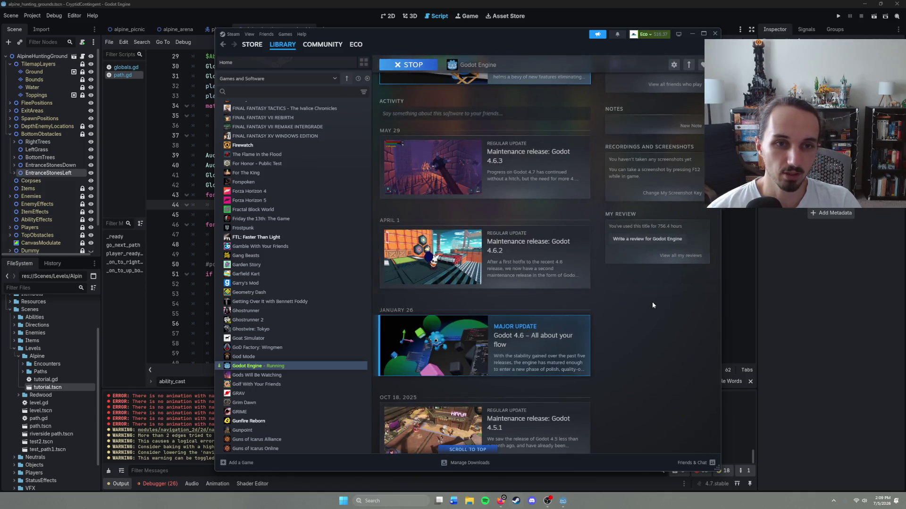
pyautogui.scroll(5, 652, 302)
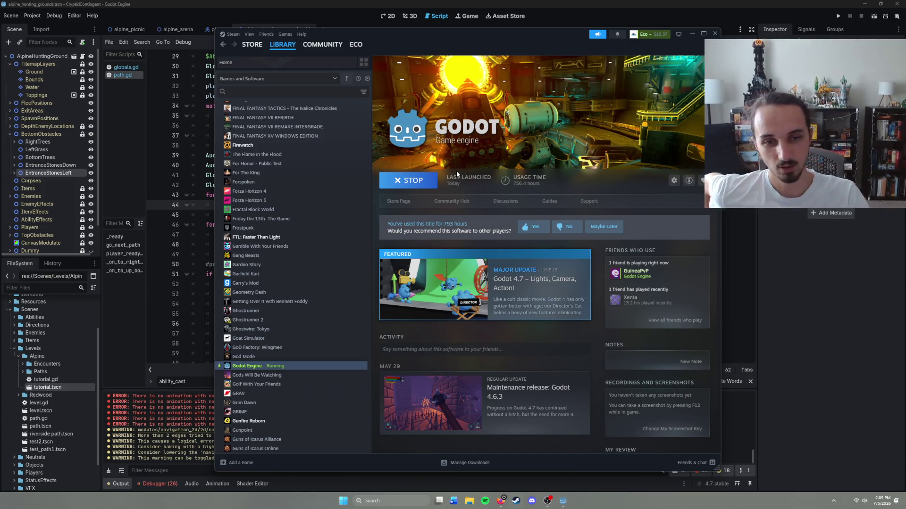
pyautogui.click(714, 34)
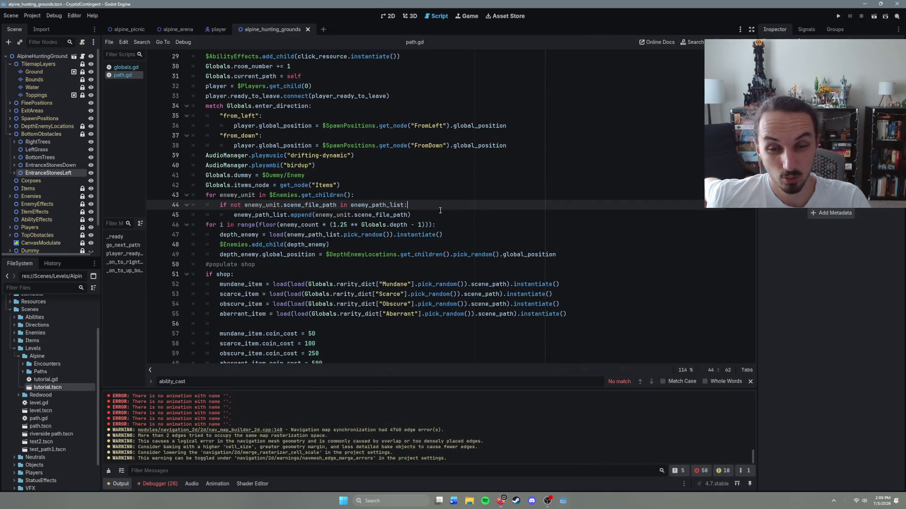
pyautogui.click(443, 215)
pyautogui.click(453, 225)
pyautogui.click(475, 233)
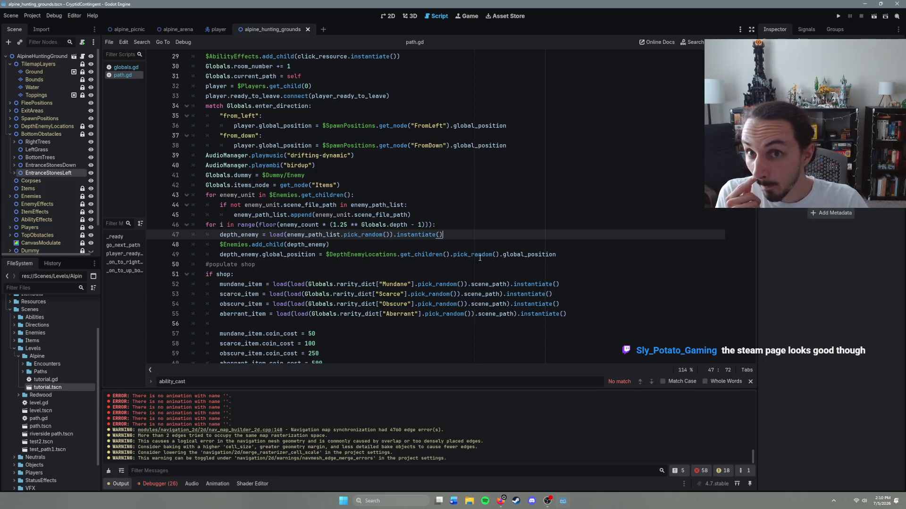
# On the scene's 2D map, delete the Wolf19 enemy.
pyautogui.click(387, 16)
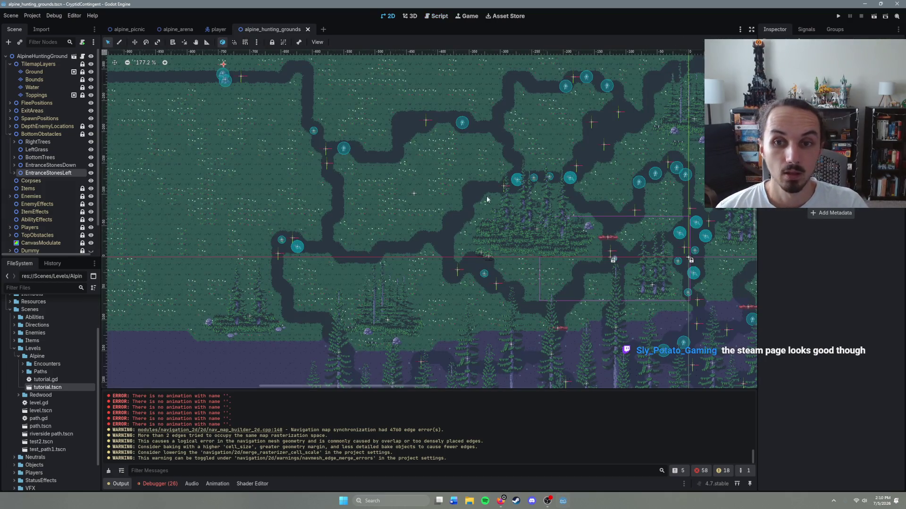
pyautogui.scroll(1, 517, 213)
pyautogui.scroll(3, 517, 212)
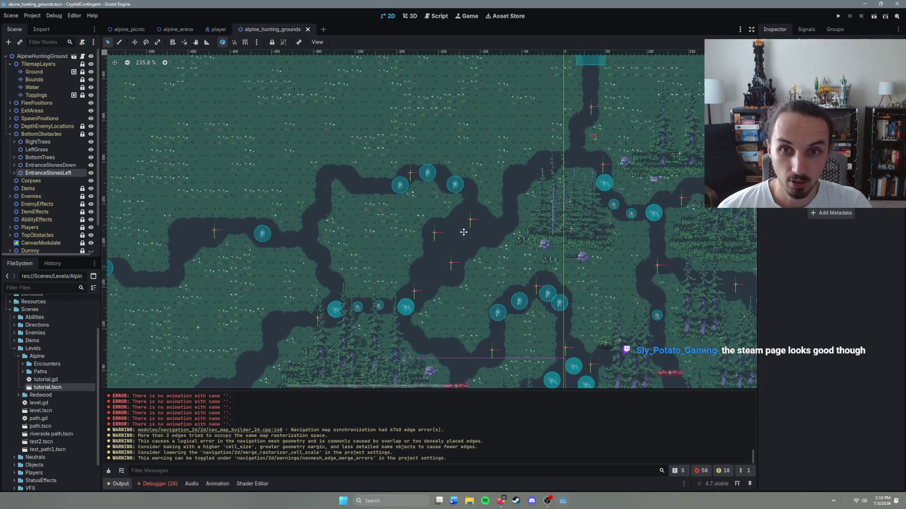
pyautogui.scroll(-3, 528, 244)
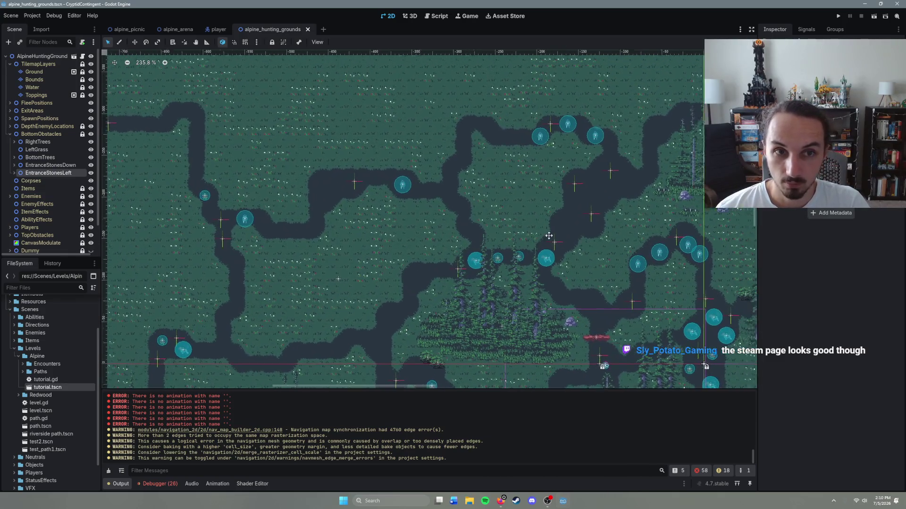
pyautogui.hscroll(-5, 557, 242)
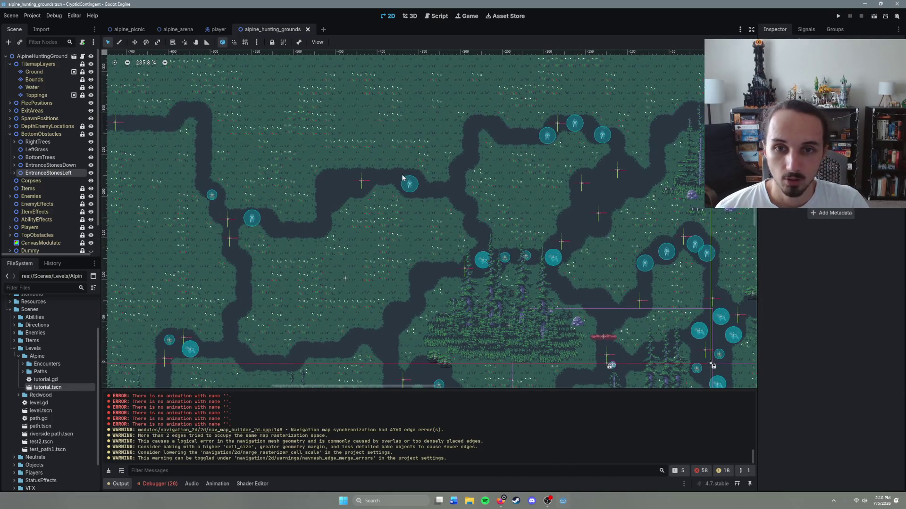
pyautogui.click(407, 187)
pyautogui.press('Delete')
pyautogui.press('Return')
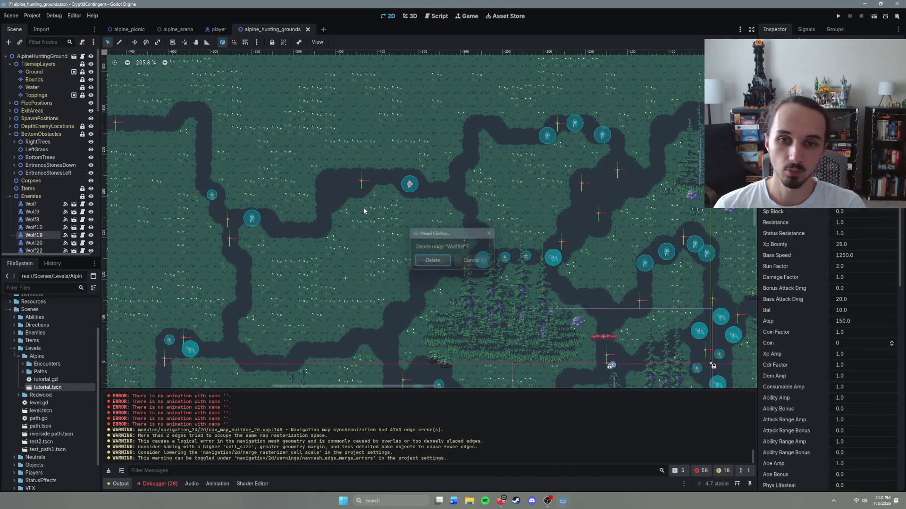
# Box-select and delete two more wolves in the forest.
pyautogui.scroll(-10, 333, 203)
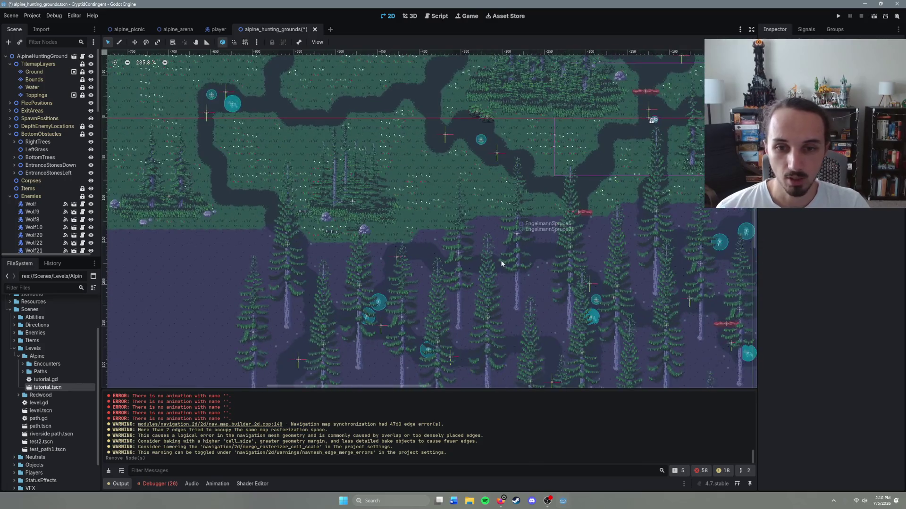
pyautogui.scroll(-5, 441, 181)
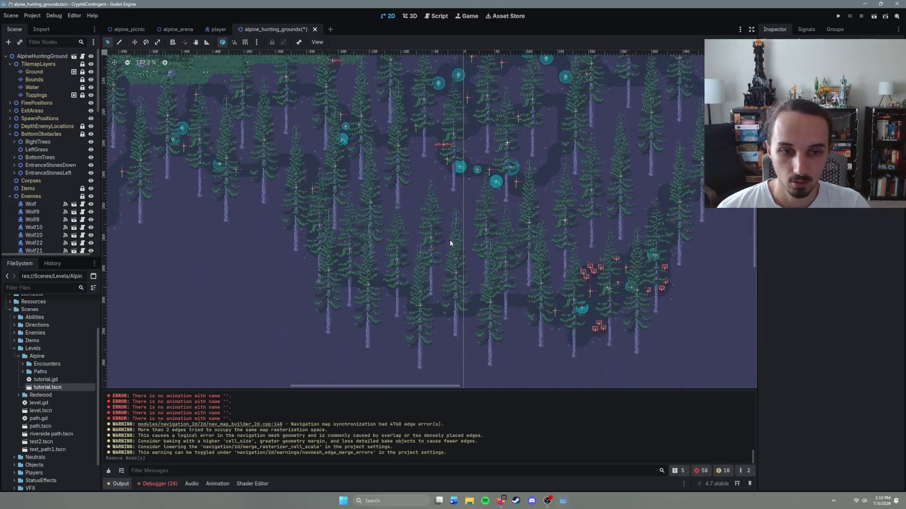
pyautogui.scroll(3, 468, 263)
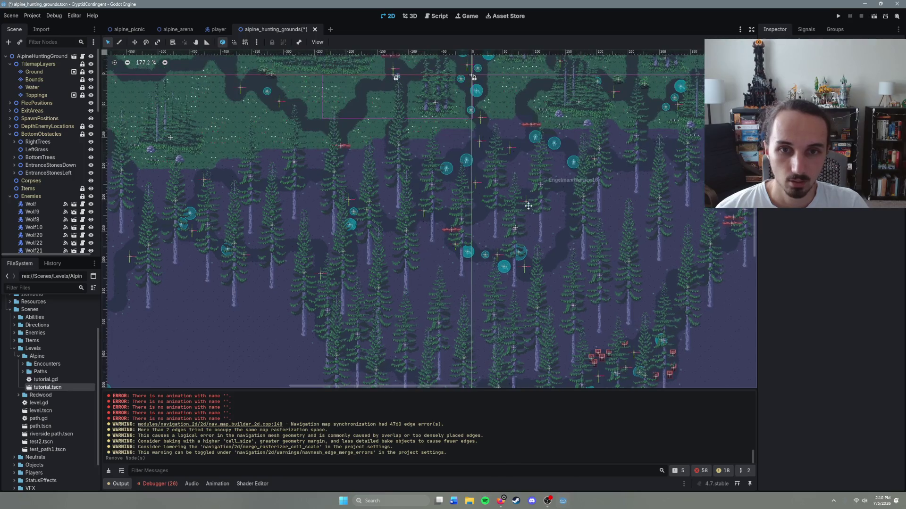
pyautogui.scroll(3, 490, 250)
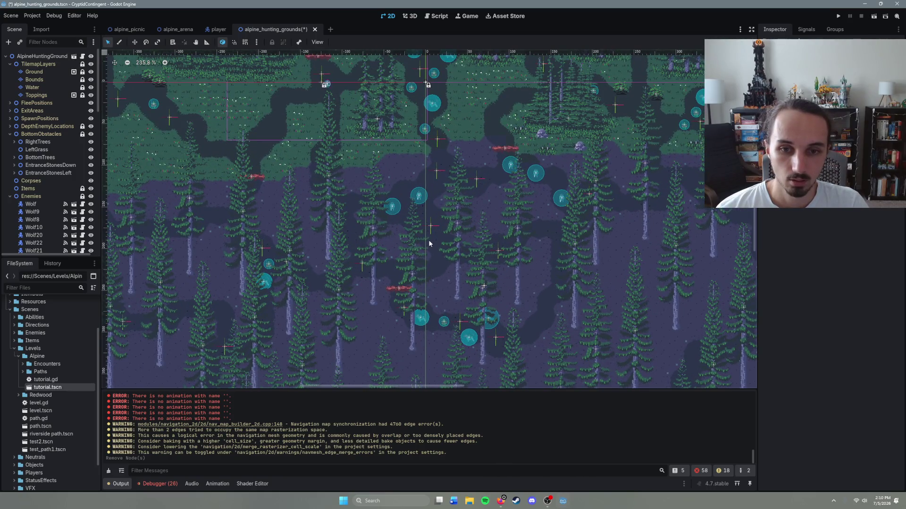
pyautogui.moveTo(382, 184); pyautogui.dragTo(428, 218)
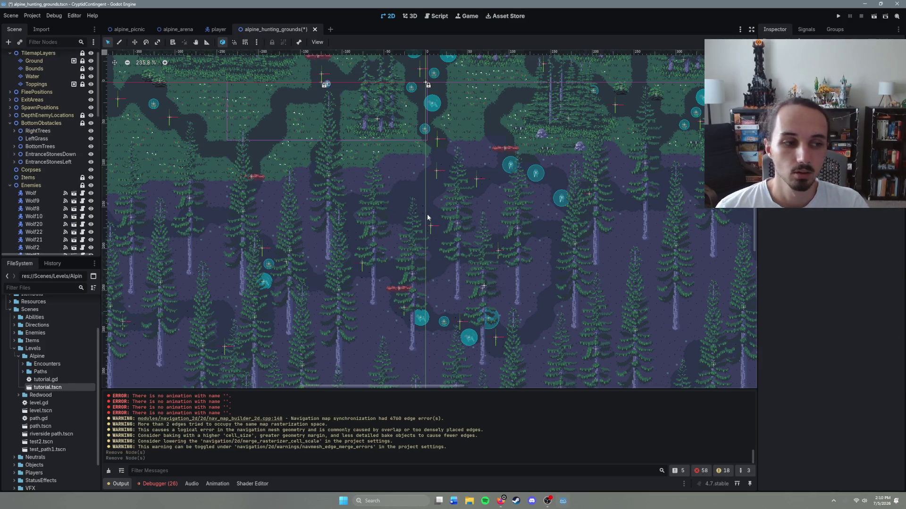
pyautogui.press('Delete')
# Delete the Dog9 enemy and one more enemy on the path.
pyautogui.scroll(2, 472, 246)
pyautogui.scroll(4, 471, 245)
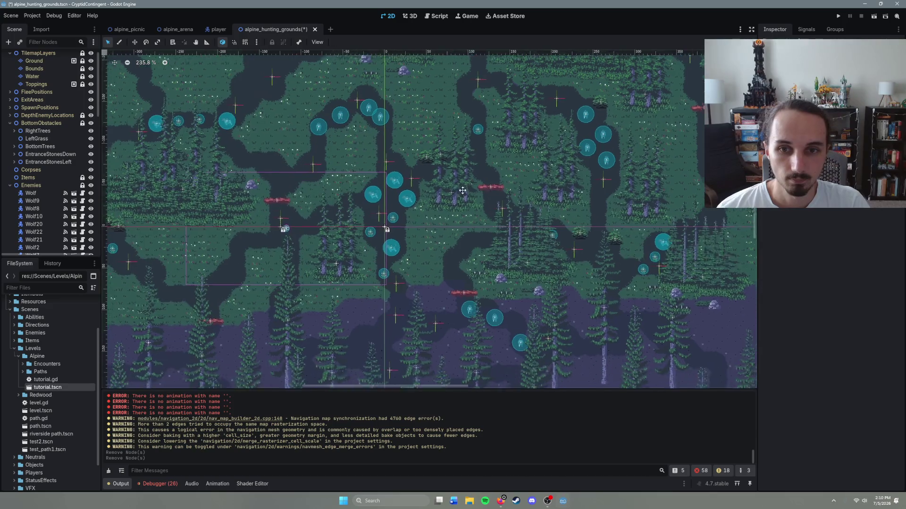
pyautogui.scroll(2, 489, 215)
pyautogui.scroll(2, 447, 234)
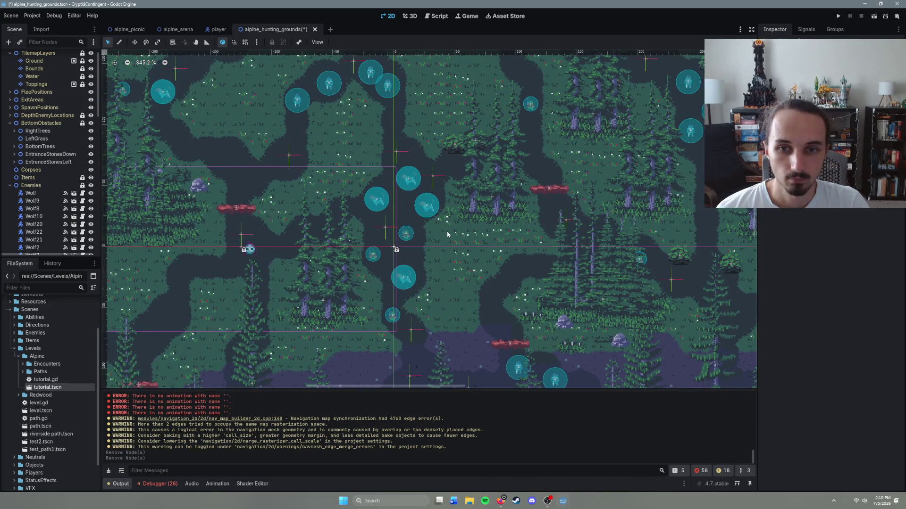
pyautogui.scroll(2, 446, 231)
pyautogui.click(361, 192)
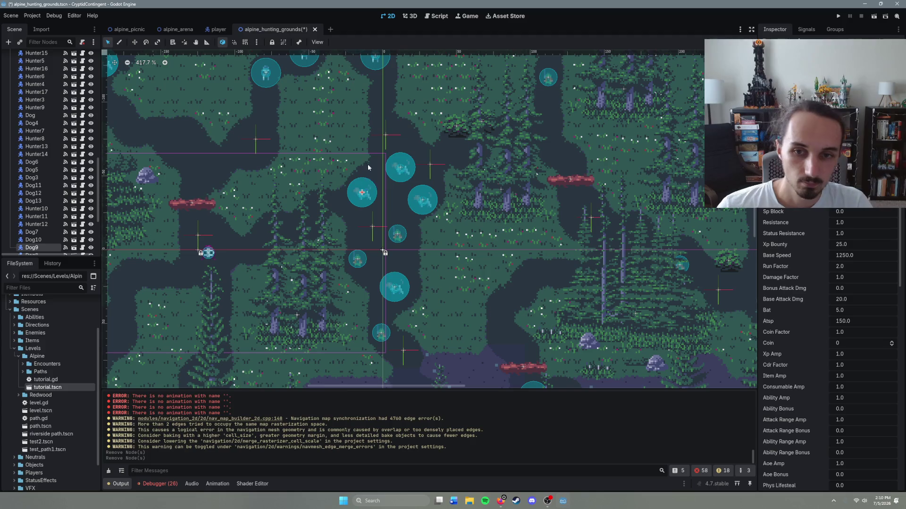
pyautogui.press('Delete')
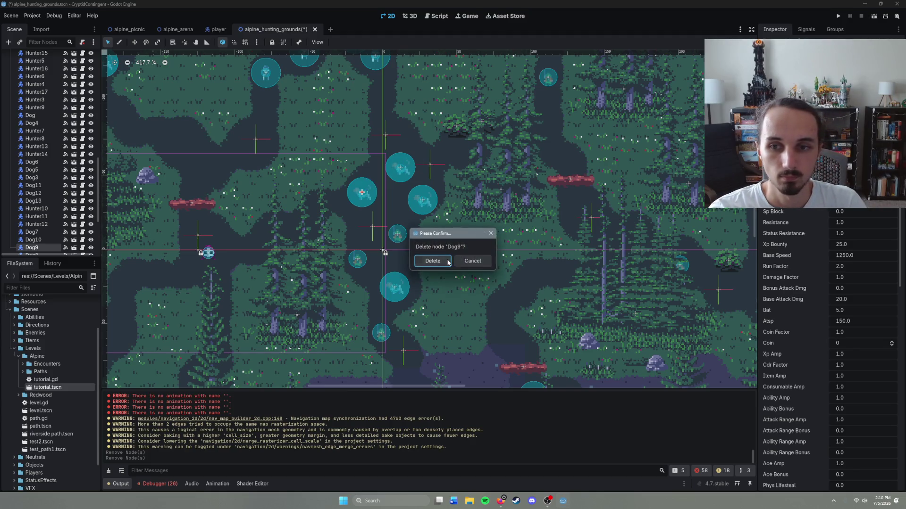
pyautogui.click(431, 260)
pyautogui.scroll(-4, 477, 240)
pyautogui.scroll(1, 438, 215)
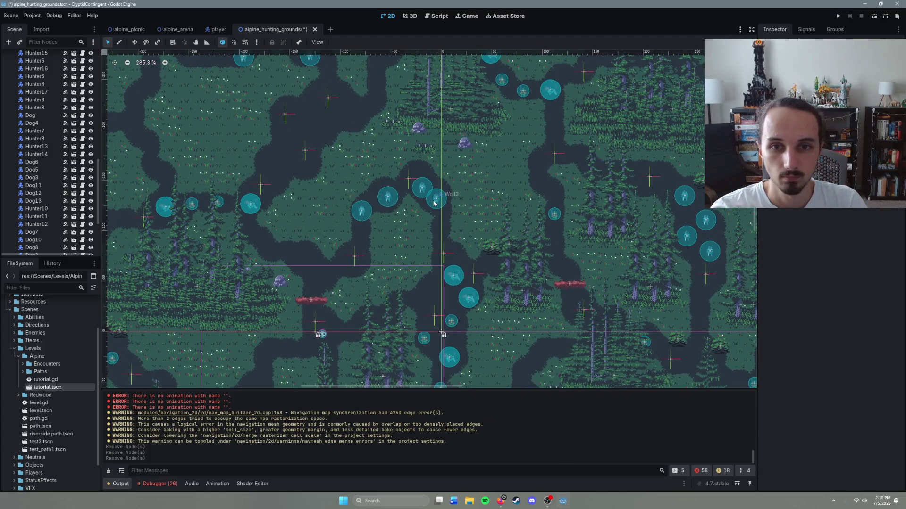
pyautogui.click(436, 198)
pyautogui.press('Delete')
pyautogui.click(450, 277)
# Box-select and delete two further enemies on the path.
pyautogui.scroll(2, 450, 277)
pyautogui.scroll(1, 449, 277)
pyautogui.hscroll(2, 449, 278)
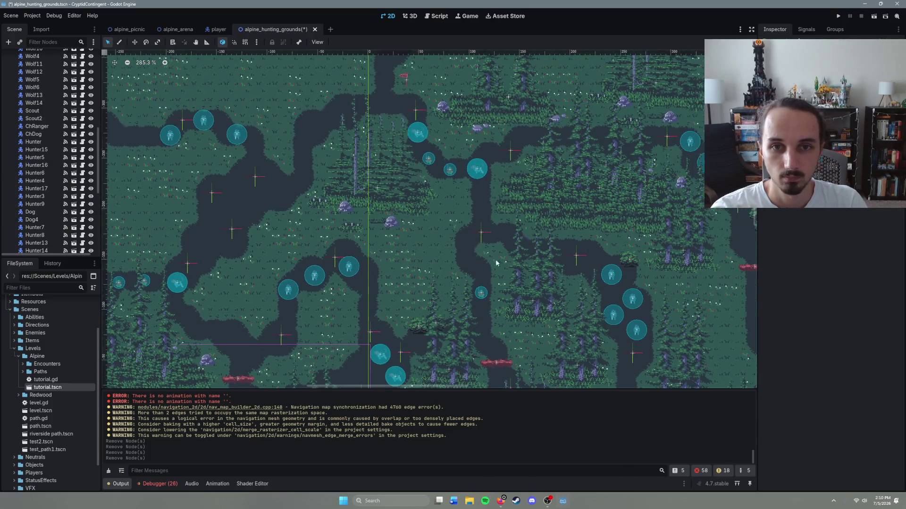
pyautogui.scroll(2, 444, 226)
pyautogui.hscroll(-2, 400, 260)
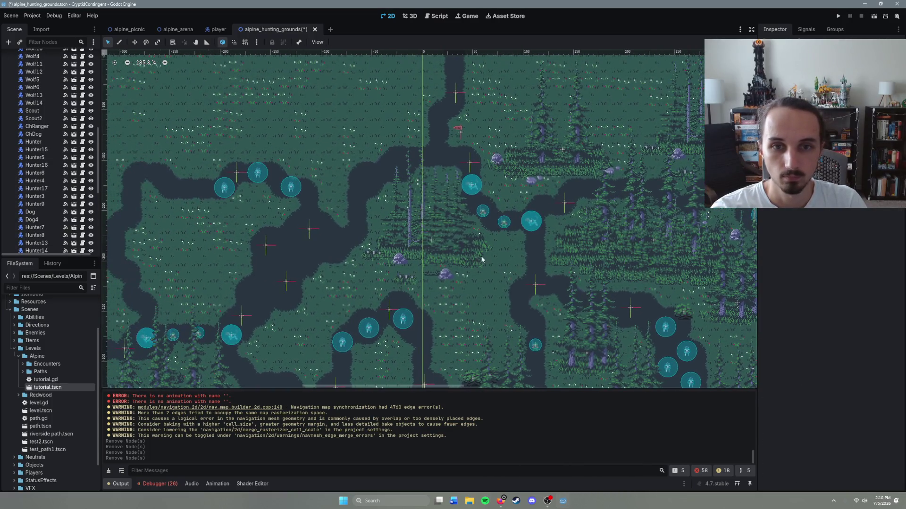
pyautogui.moveTo(460, 170); pyautogui.dragTo(491, 220)
pyautogui.press('Delete')
pyautogui.press('Return')
pyautogui.hscroll(5, 542, 255)
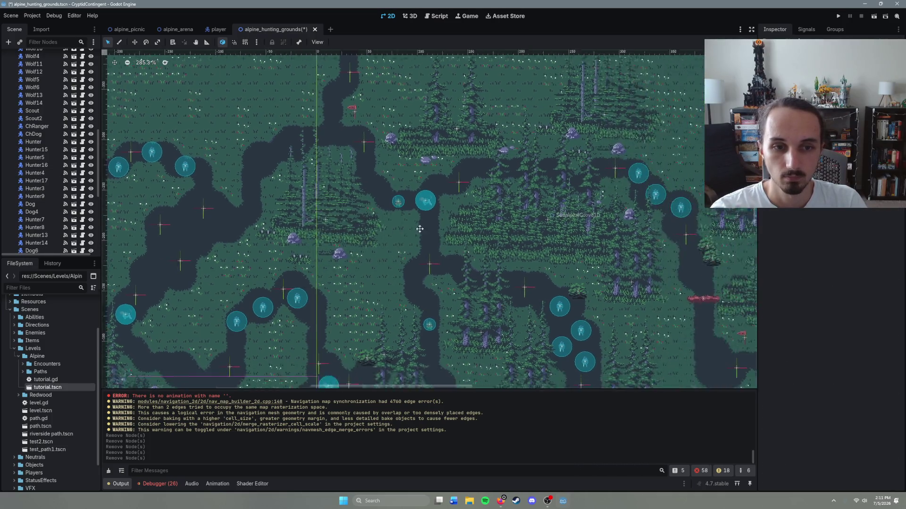